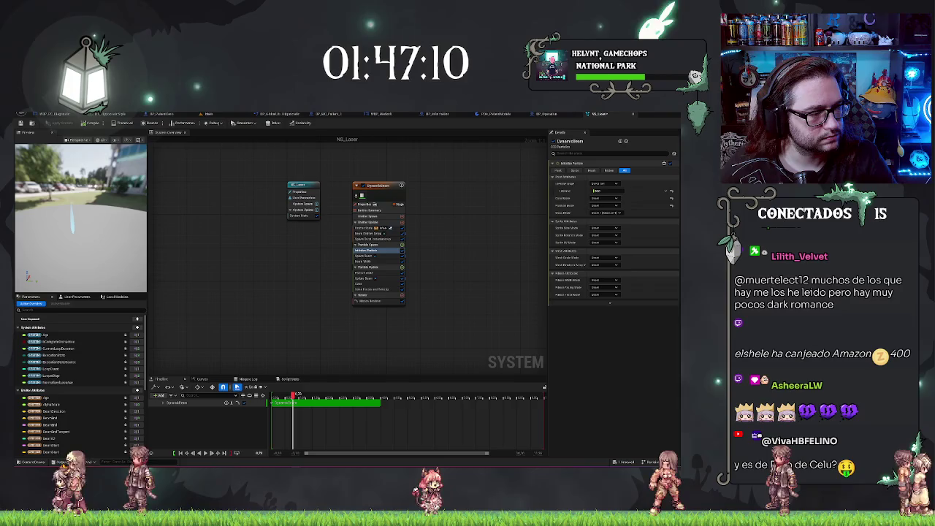
- Set the NS_Laser Color module to pure red in the colour picker and check the preview beam
{"action": "left_click", "coordinate": [358, 285]}
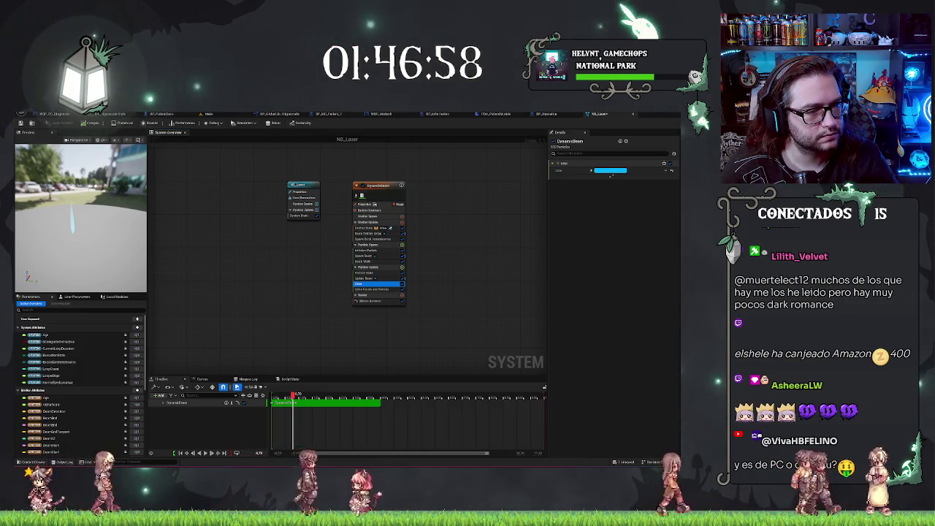
{"action": "left_click", "coordinate": [610, 176]}
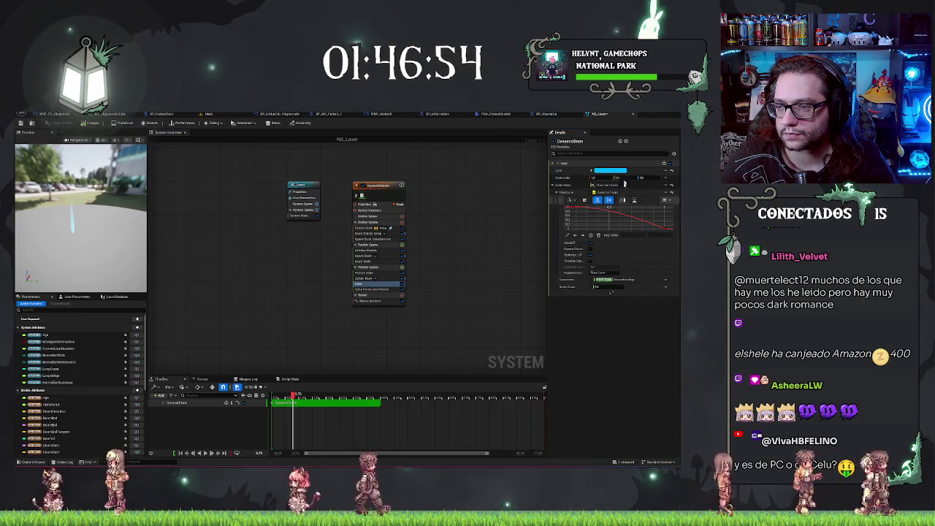
{"action": "left_click", "coordinate": [617, 171]}
{"action": "left_click", "coordinate": [539, 216]}
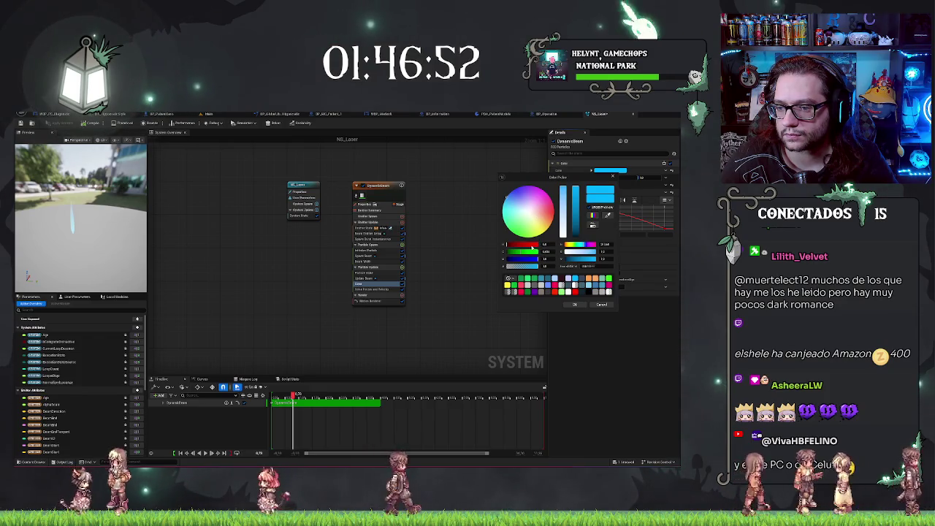
{"action": "left_click", "coordinate": [553, 222]}
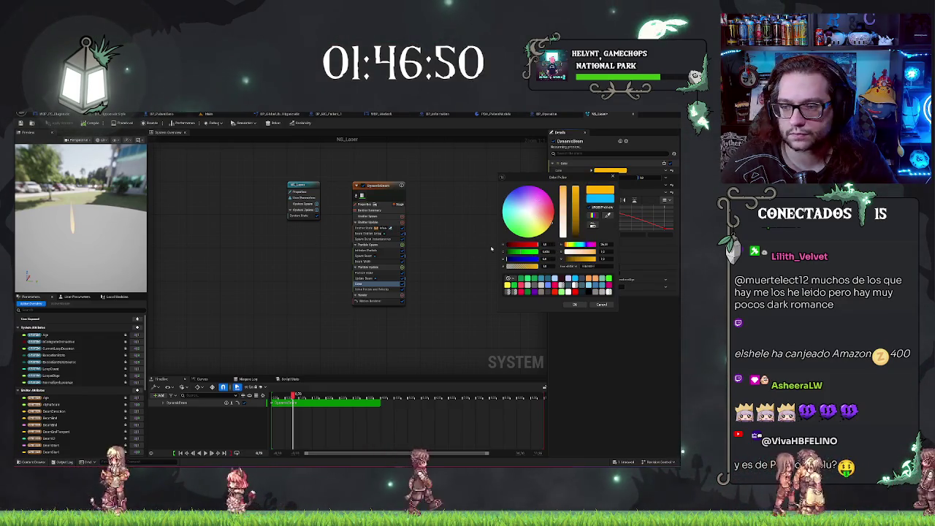
{"action": "left_click_drag", "start_coordinate": [511, 252], "coordinate": [440, 252]}
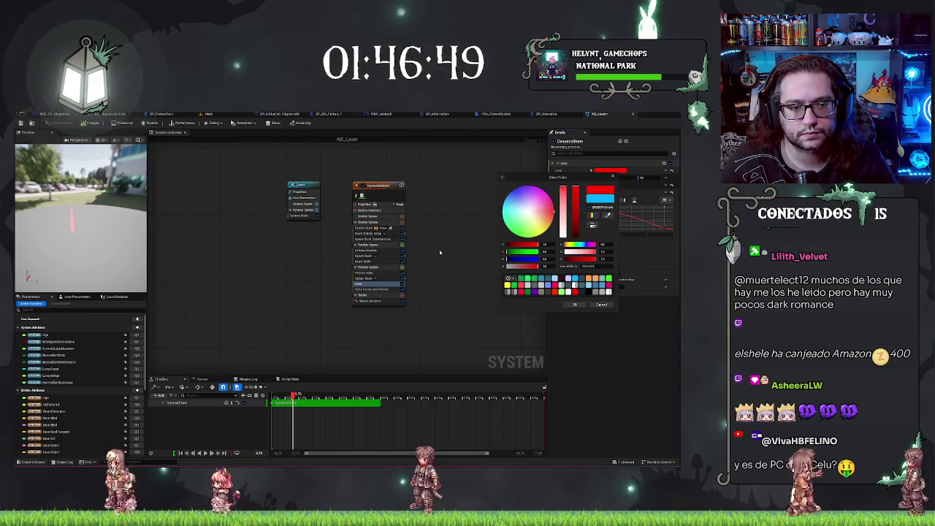
{"action": "left_click", "coordinate": [575, 304]}
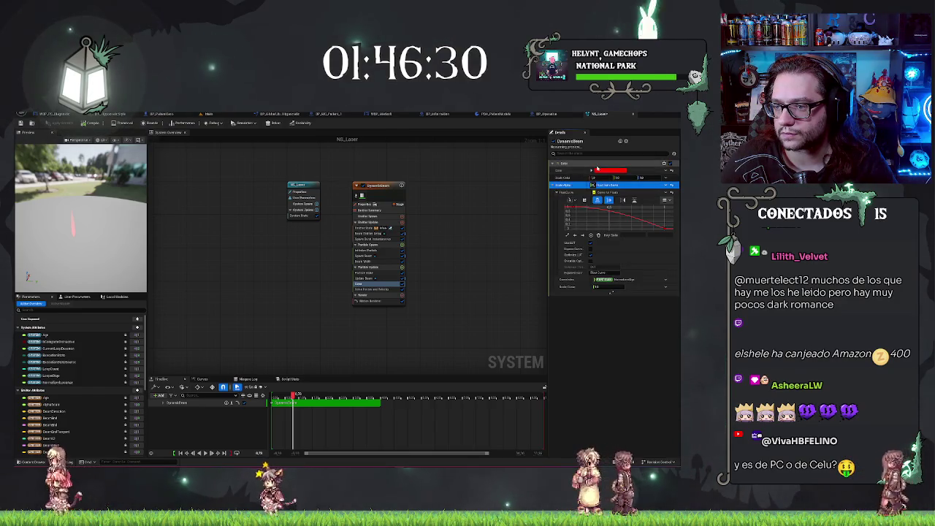
{"action": "left_click", "coordinate": [591, 171]}
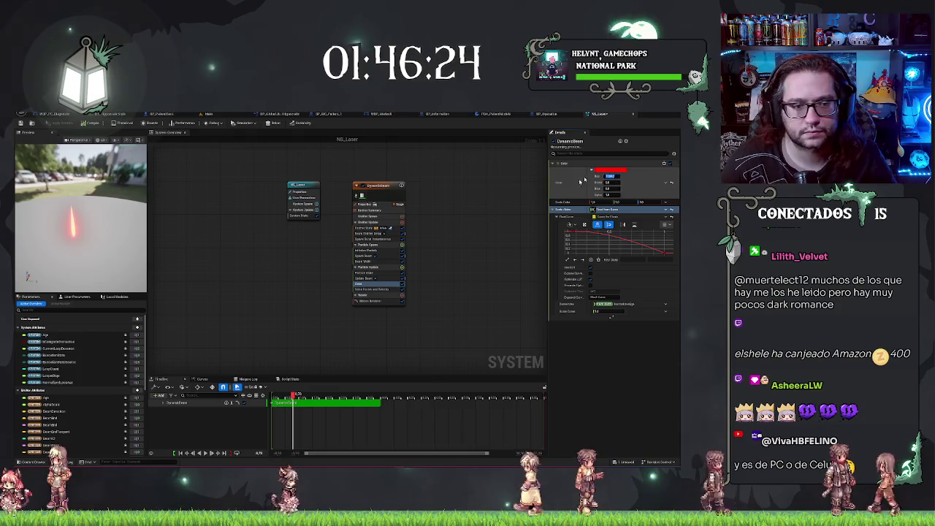
{"action": "mouse_move", "coordinate": [81, 219]}
{"action": "left_mouse_down"}
{"action": "mouse_move", "coordinate": [58, 210]}
{"action": "mouse_move", "coordinate": [59, 228]}
{"action": "left_mouse_up"}
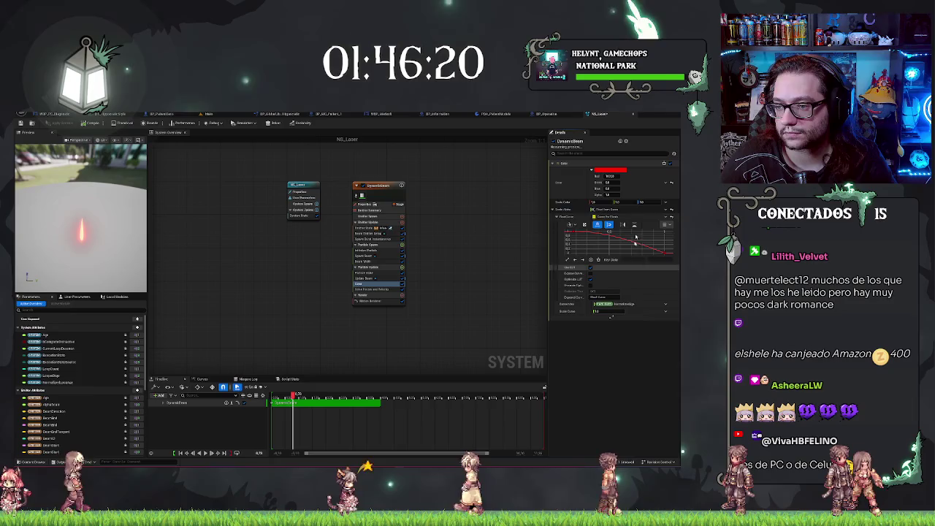
- Fit the Beam Width curve to the graph and drag a key up and left so the width swells then tapers
{"action": "left_click", "coordinate": [366, 273]}
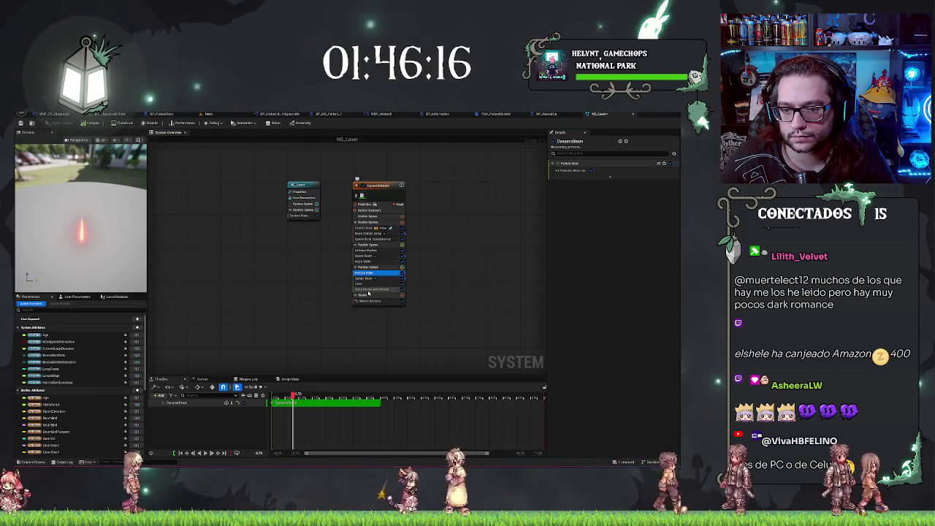
{"action": "left_click", "coordinate": [374, 289]}
{"action": "left_click", "coordinate": [373, 301]}
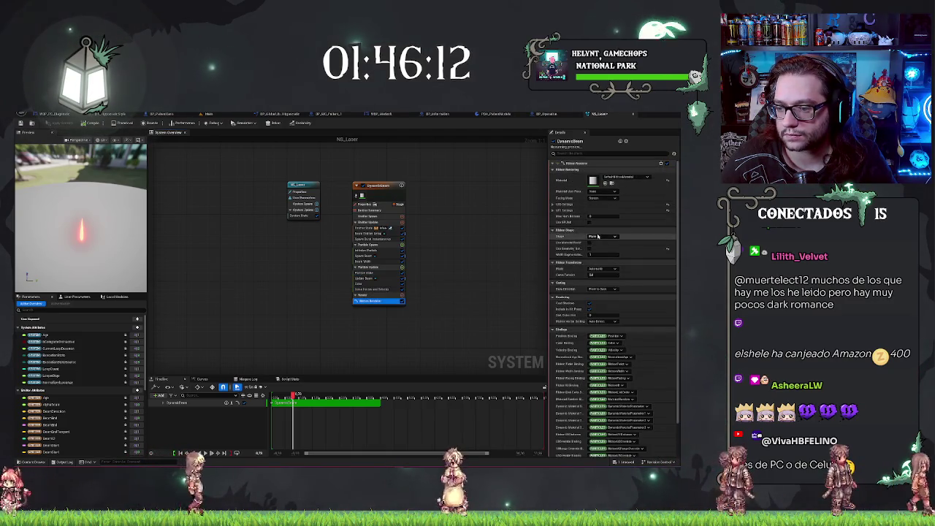
{"action": "left_click", "coordinate": [368, 263]}
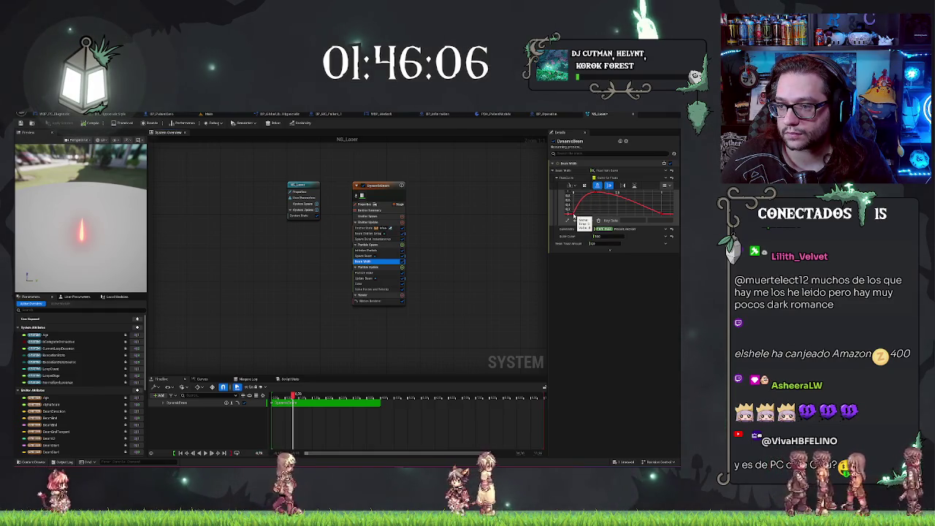
{"action": "left_click", "coordinate": [612, 171]}
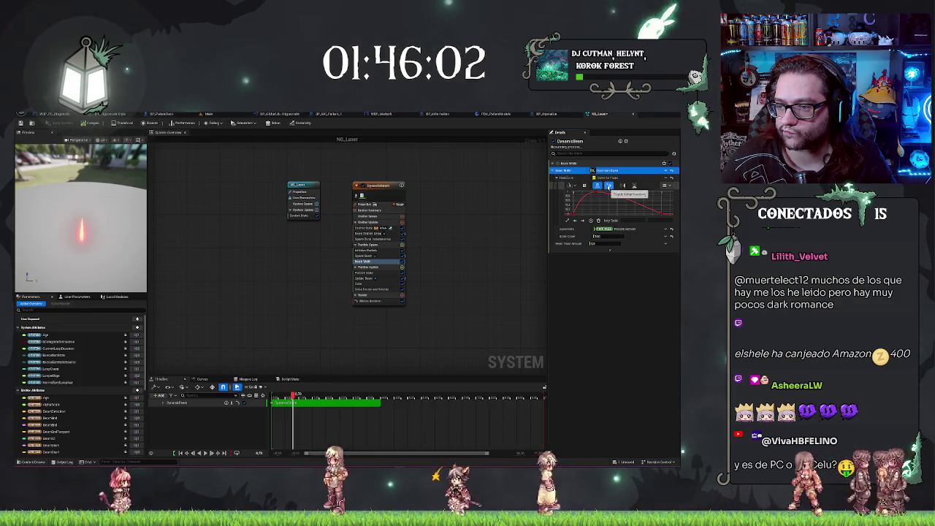
{"action": "left_click", "coordinate": [598, 186]}
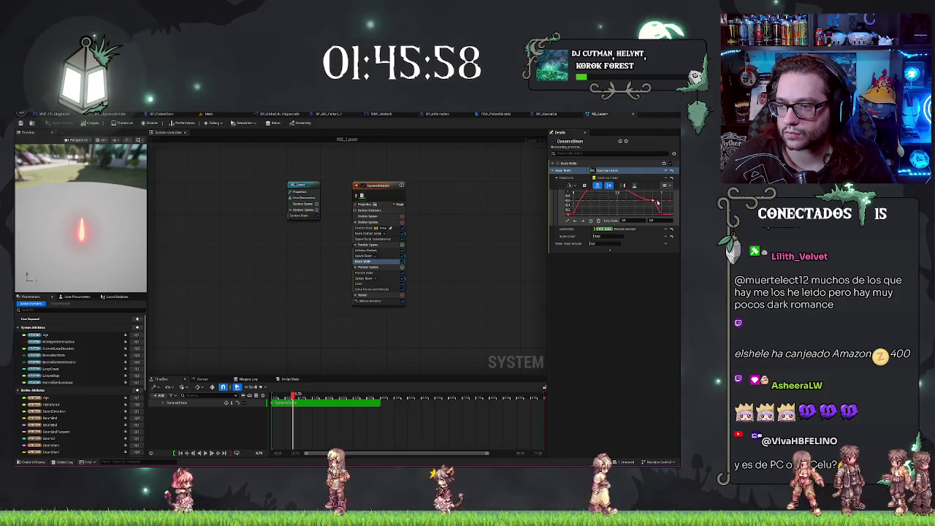
{"action": "mouse_move", "coordinate": [629, 202]}
{"action": "left_mouse_down"}
{"action": "mouse_move", "coordinate": [581, 201]}
{"action": "mouse_move", "coordinate": [625, 205]}
{"action": "mouse_move", "coordinate": [606, 205]}
{"action": "mouse_move", "coordinate": [614, 199]}
{"action": "mouse_move", "coordinate": [606, 212]}
{"action": "left_mouse_up"}
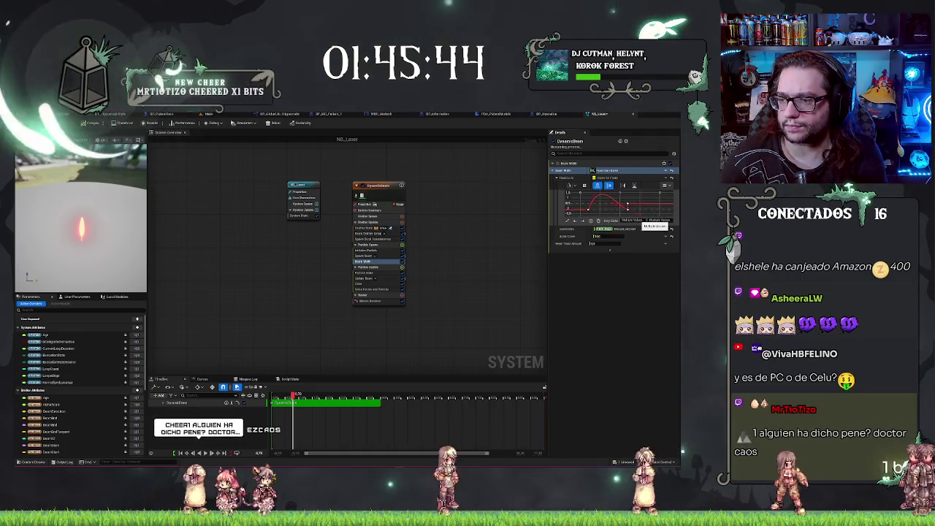
- Delete the Beam Width curve keys, add a new key, and orbit the preview to check the beam
{"action": "key", "text": "Delete"}
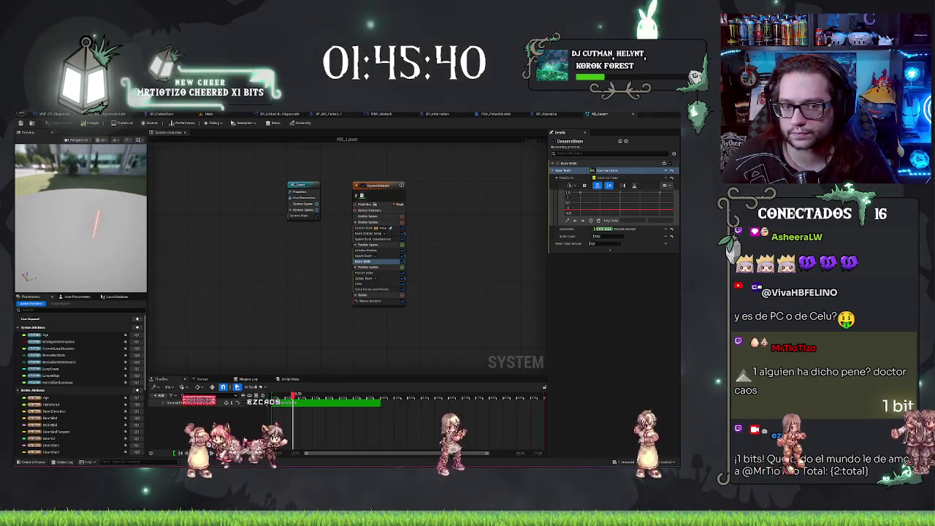
{"action": "left_click_drag", "start_coordinate": [592, 211], "coordinate": [600, 196]}
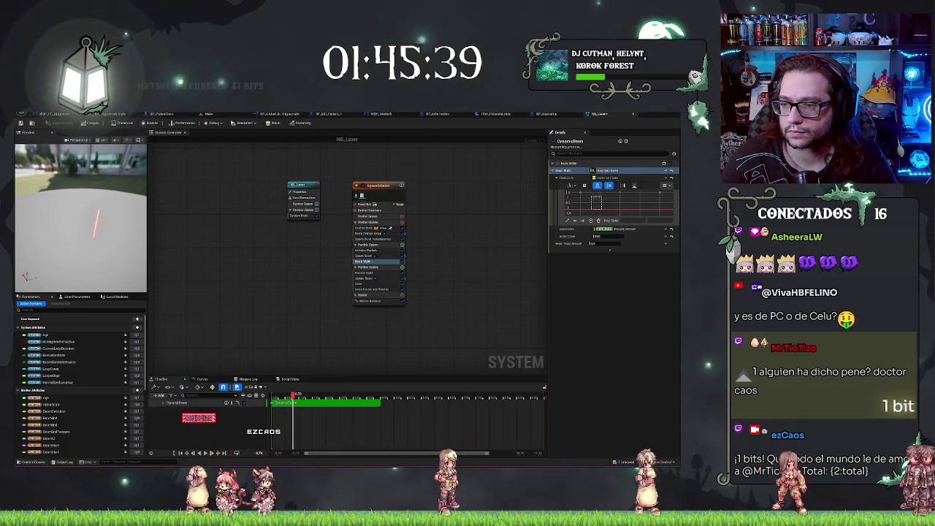
{"action": "right_click", "coordinate": [597, 212]}
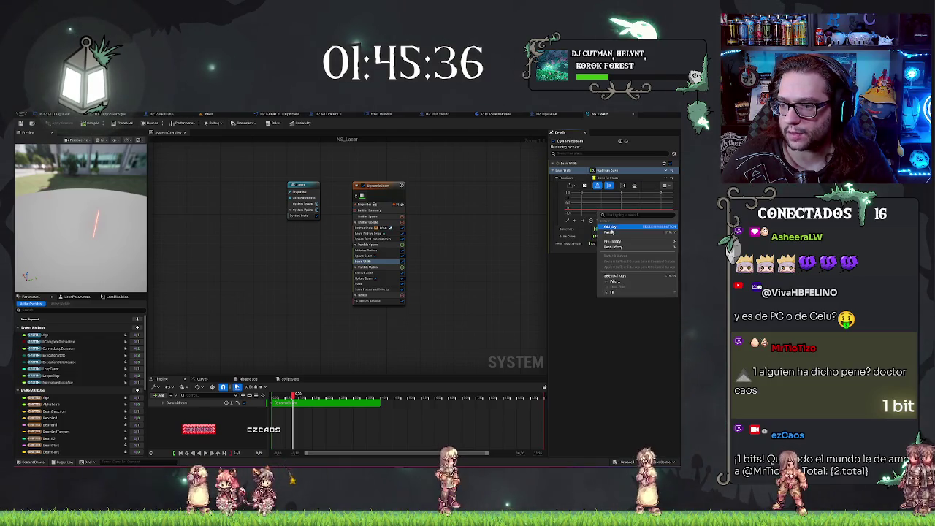
{"action": "left_click", "coordinate": [611, 227]}
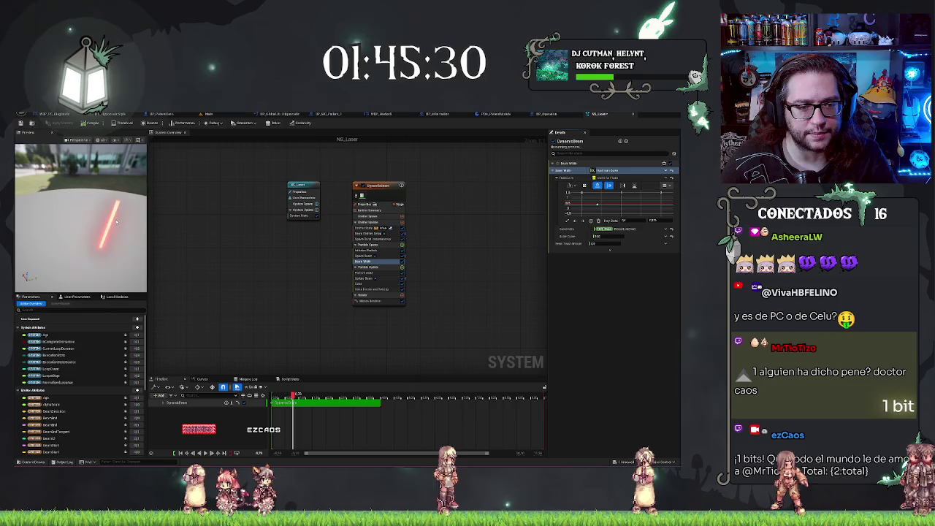
{"action": "mouse_move", "coordinate": [116, 221]}
{"action": "left_mouse_down"}
{"action": "mouse_move", "coordinate": [88, 220]}
{"action": "mouse_move", "coordinate": [101, 215]}
{"action": "left_mouse_up"}
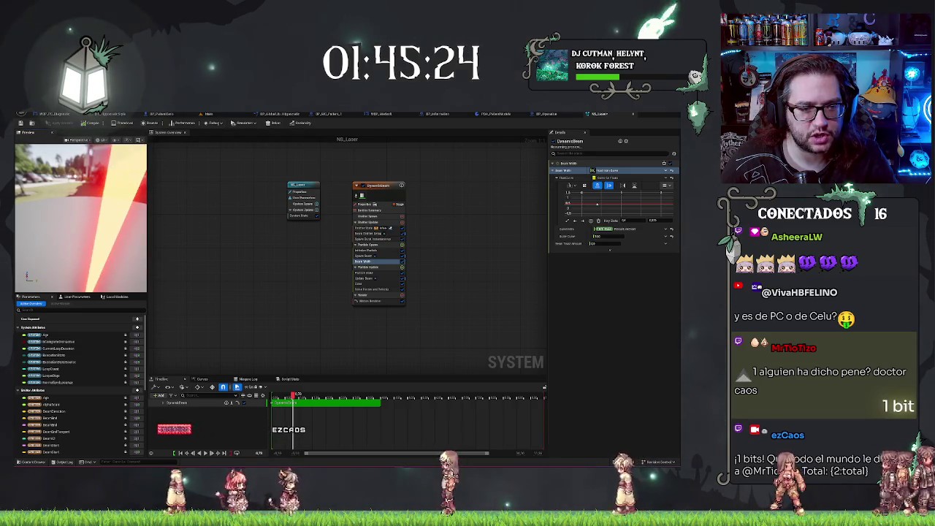
{"action": "left_click_drag", "start_coordinate": [116, 222], "coordinate": [116, 218]}
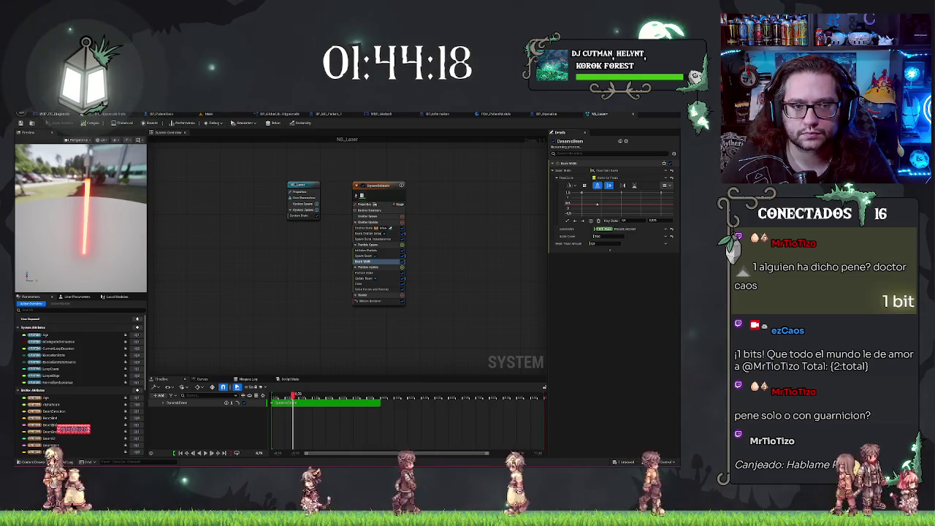
- Switch from the Main level to the BP_Operation blueprint and show its 3D viewport
{"action": "left_click", "coordinate": [208, 114]}
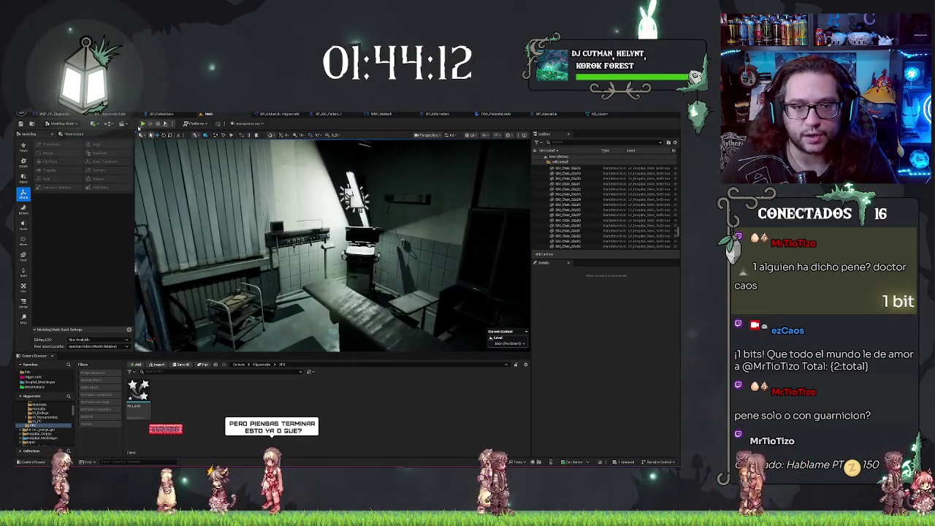
{"action": "left_click", "coordinate": [547, 114]}
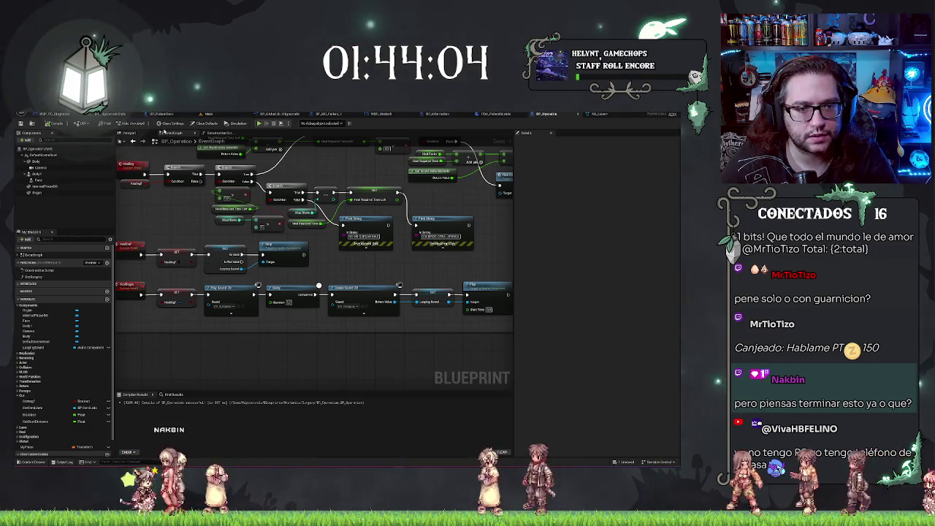
{"action": "left_click", "coordinate": [129, 133]}
- Add a Niagara Particle System Component, attach it under Camera, and rename it Laser
{"action": "left_click", "coordinate": [28, 140]}
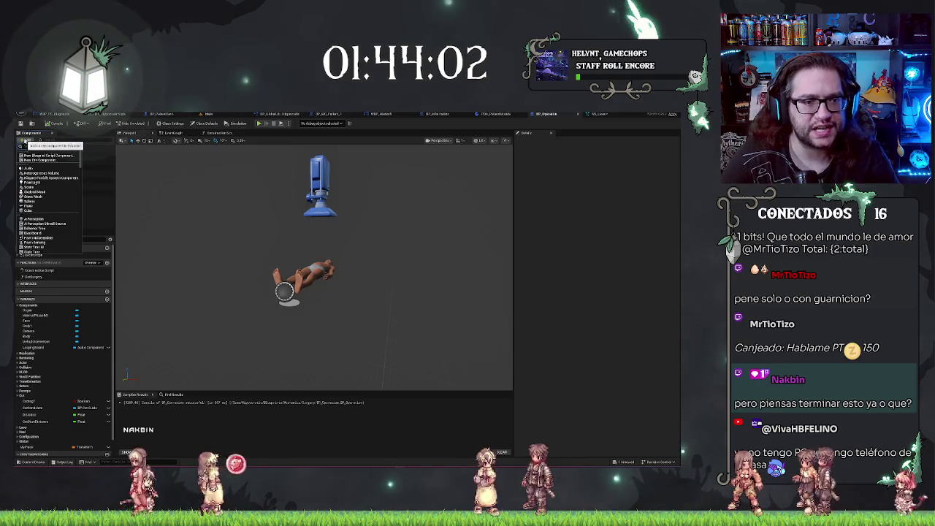
{"action": "left_click", "coordinate": [49, 178]}
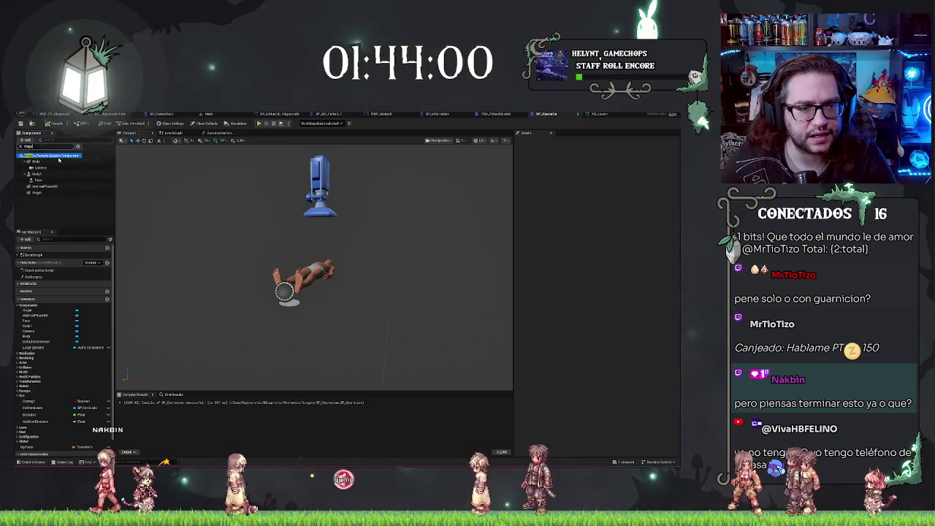
{"action": "type", "text": "Niagara"}
{"action": "key", "text": "Return"}
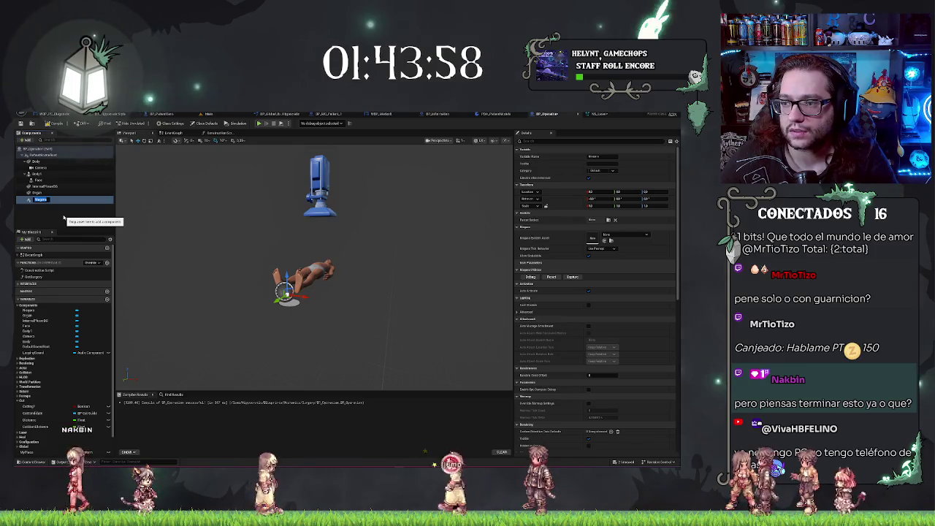
{"action": "left_click_drag", "start_coordinate": [41, 199], "coordinate": [44, 169]}
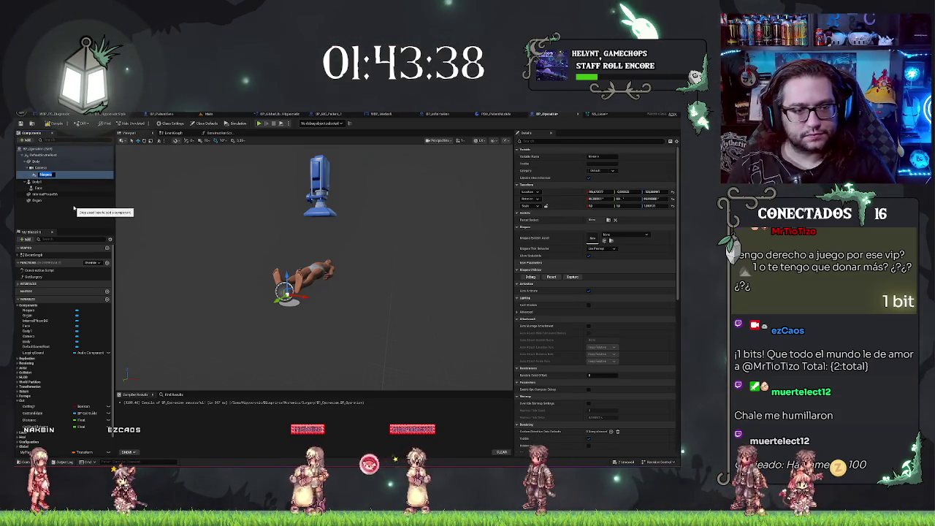
{"action": "type", "text": "Laser"}
{"action": "key", "text": "Return"}
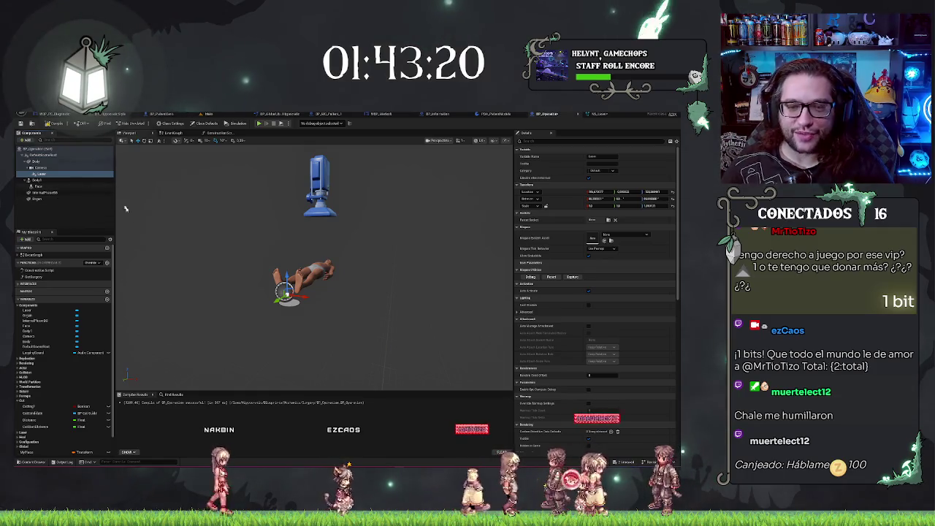
{"action": "mouse_move", "coordinate": [430, 264]}
{"action": "left_mouse_down"}
{"action": "mouse_move", "coordinate": [417, 241]}
{"action": "mouse_move", "coordinate": [427, 225]}
{"action": "mouse_move", "coordinate": [424, 266]}
{"action": "left_mouse_up"}
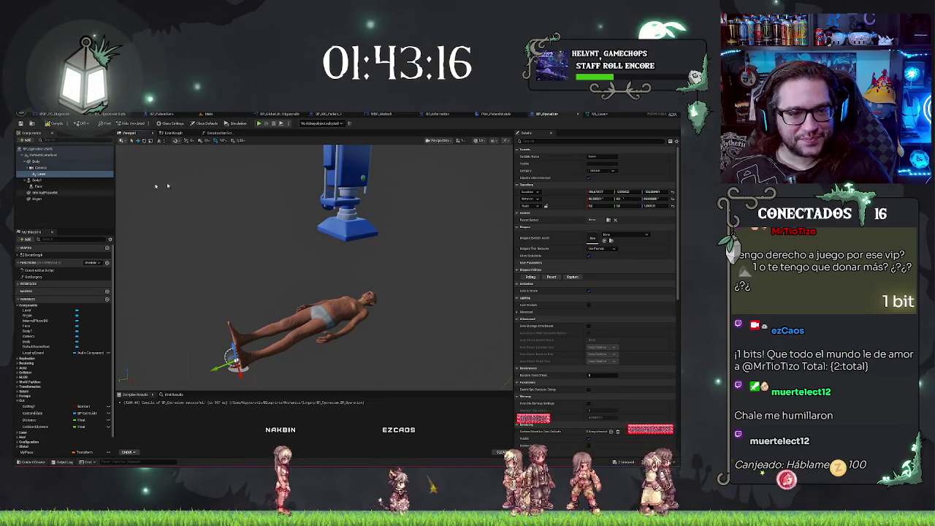
- Assign NS_Laser as the Laser component's Niagara System Asset and move the beam onto the patient's chest
{"action": "left_click", "coordinate": [616, 235]}
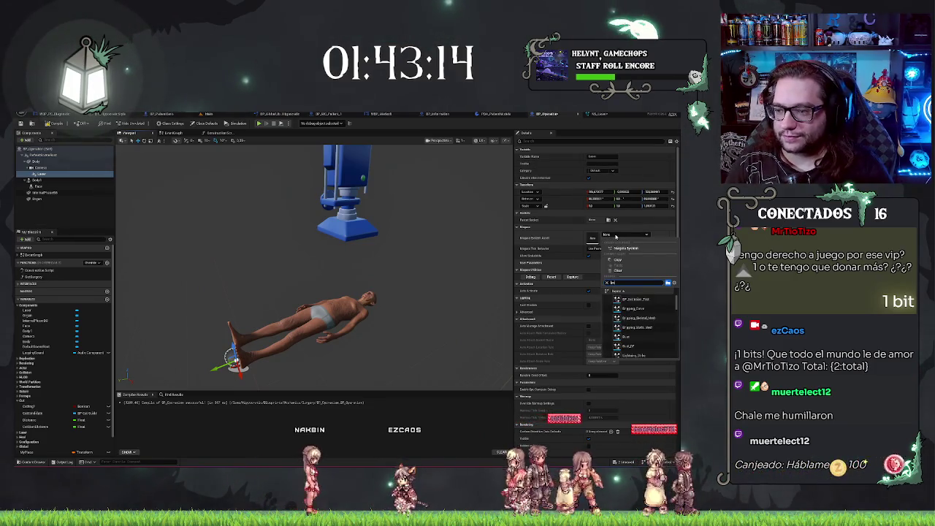
{"action": "left_click", "coordinate": [630, 300]}
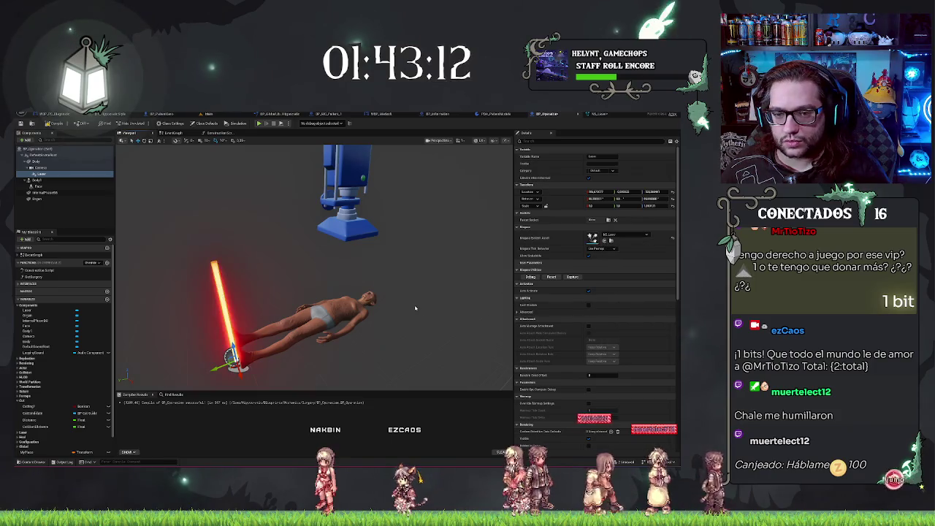
{"action": "mouse_move", "coordinate": [339, 301]}
{"action": "left_mouse_down"}
{"action": "mouse_move", "coordinate": [296, 287]}
{"action": "mouse_move", "coordinate": [337, 287]}
{"action": "mouse_move", "coordinate": [328, 287]}
{"action": "left_mouse_up"}
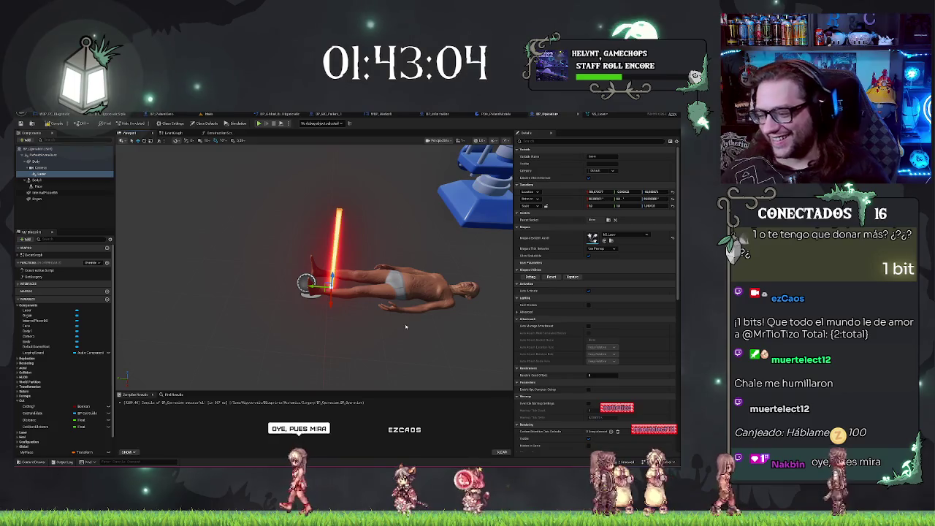
{"action": "left_click_drag", "start_coordinate": [400, 334], "coordinate": [401, 334]}
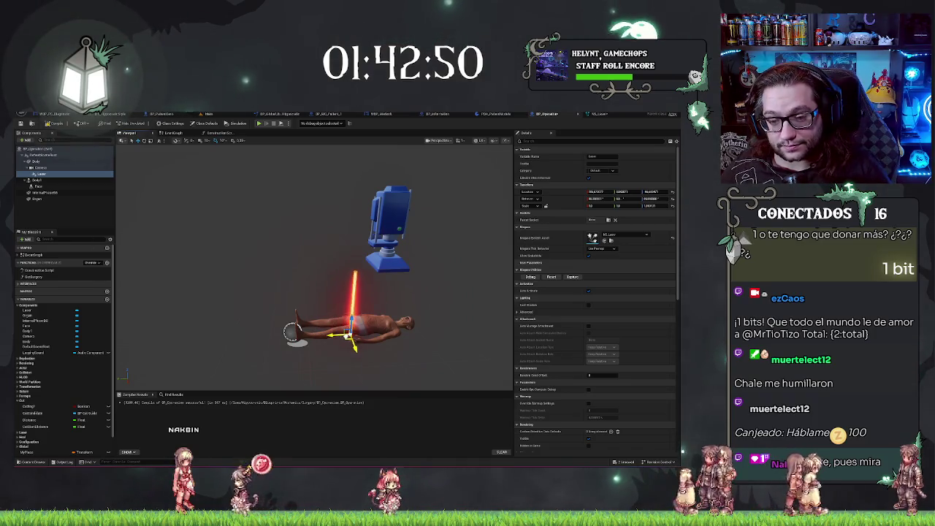
{"action": "left_click_drag", "start_coordinate": [338, 337], "coordinate": [401, 334]}
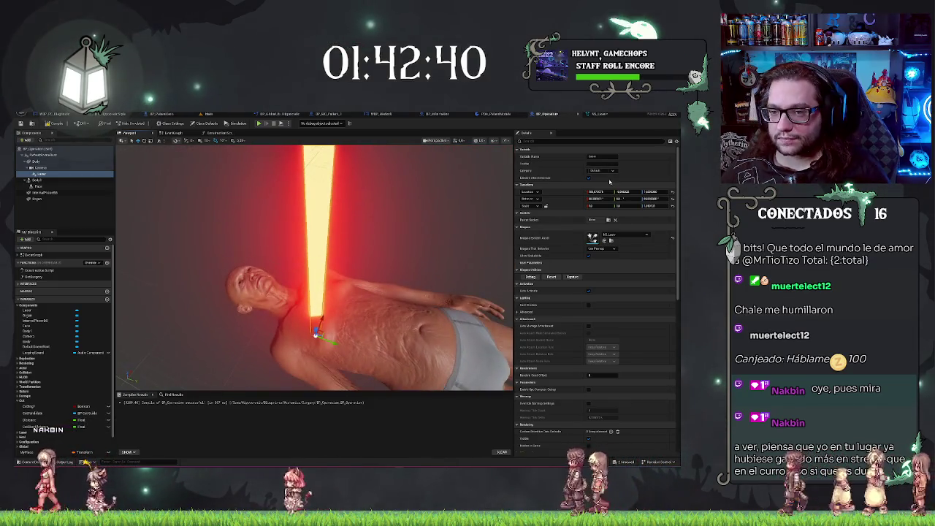
- Edit a Beam Width curve key's value in NS_Laser to thin the beam and save to recompile
{"action": "left_click", "coordinate": [598, 114]}
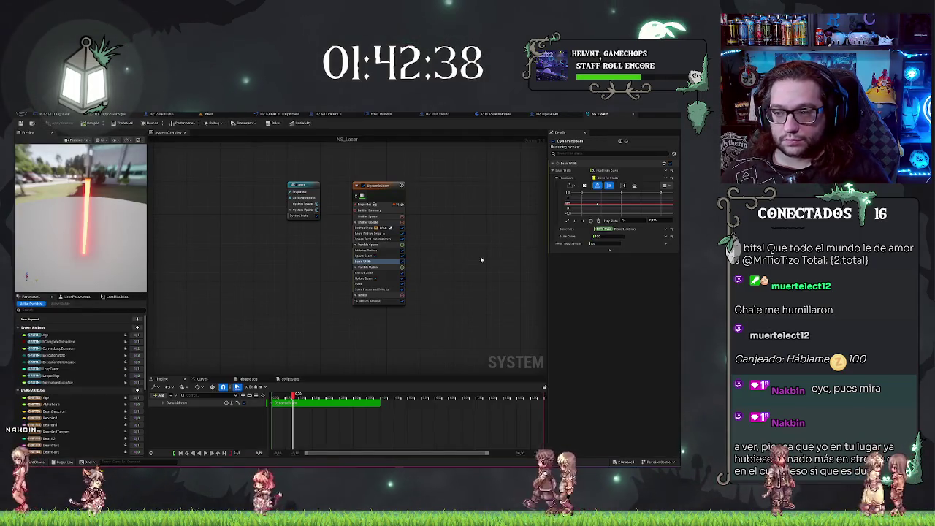
{"action": "left_click", "coordinate": [596, 204]}
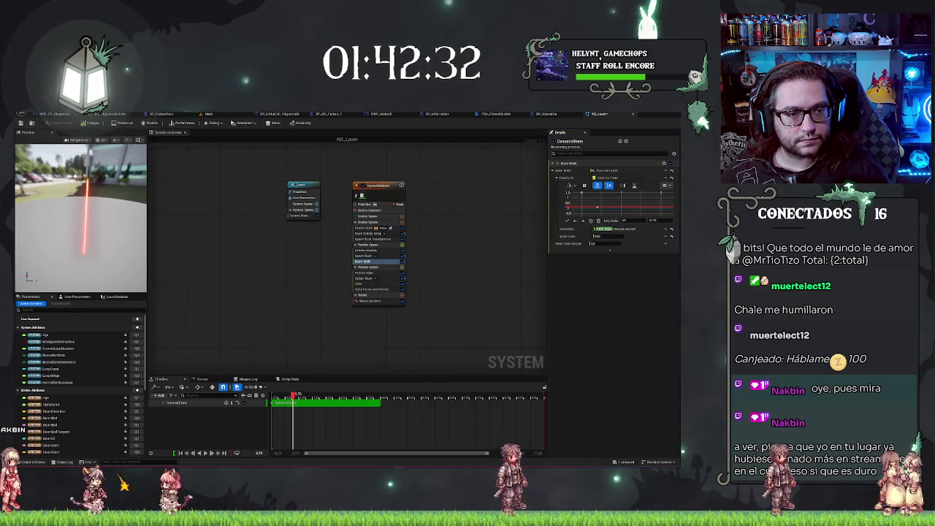
{"action": "left_click", "coordinate": [19, 125]}
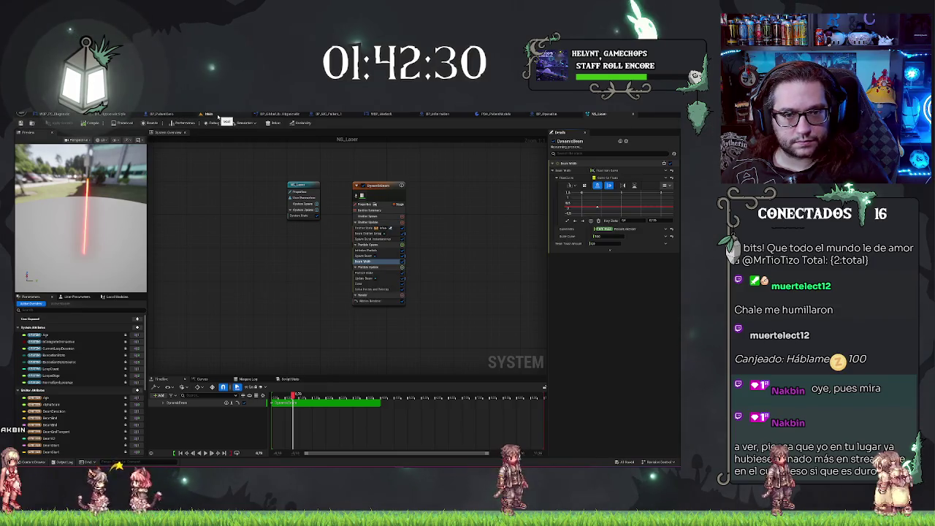
{"action": "left_click", "coordinate": [545, 114]}
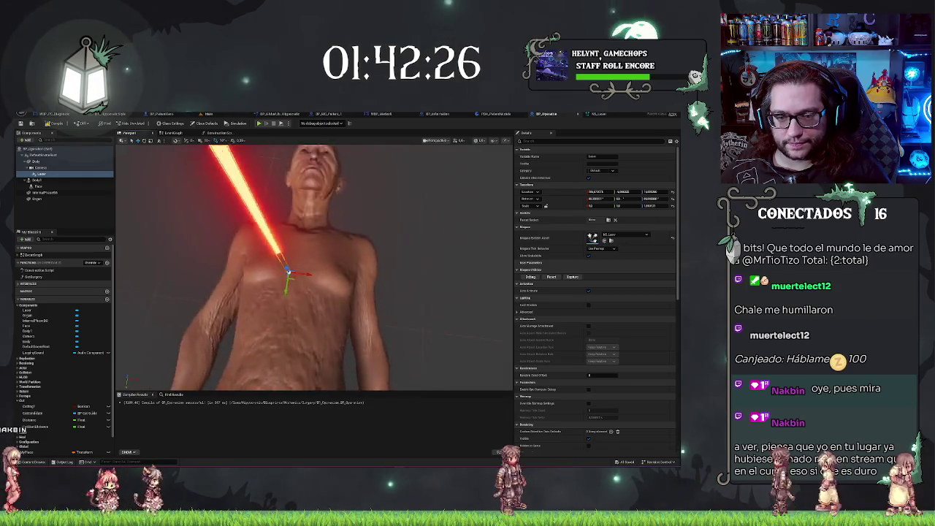
{"action": "left_click", "coordinate": [598, 114]}
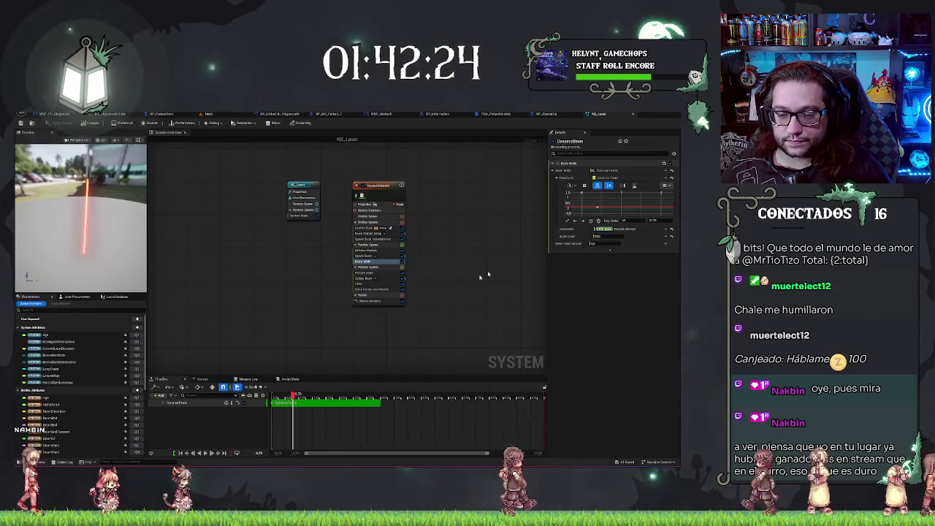
{"action": "right_click", "coordinate": [598, 209]}
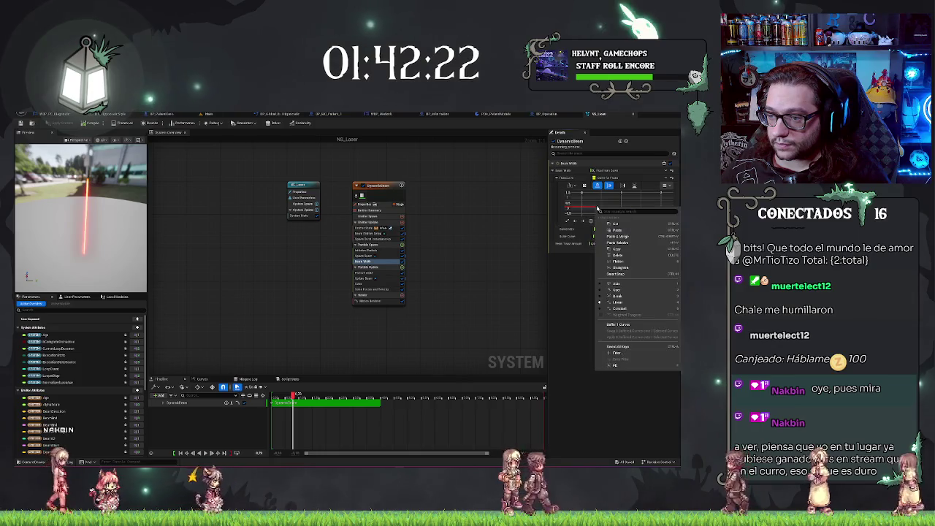
{"action": "left_click", "coordinate": [643, 228]}
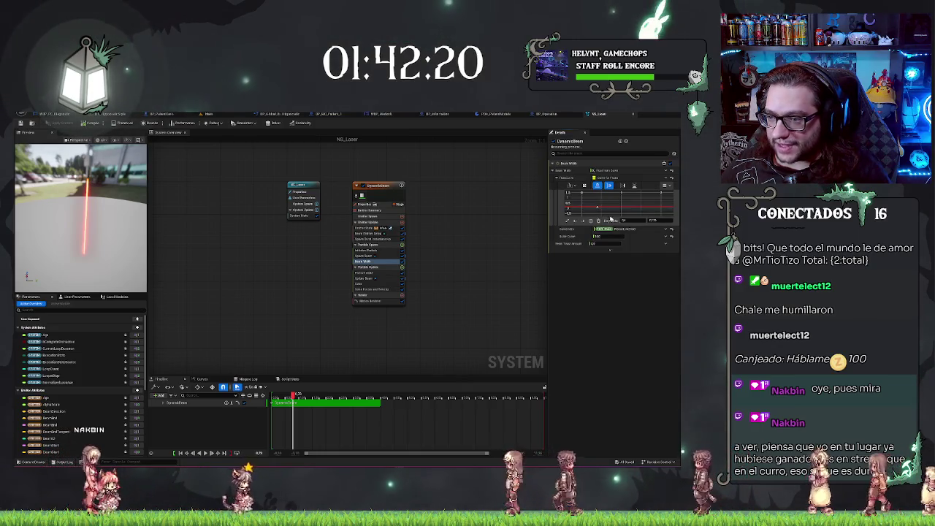
{"action": "left_click", "coordinate": [625, 219]}
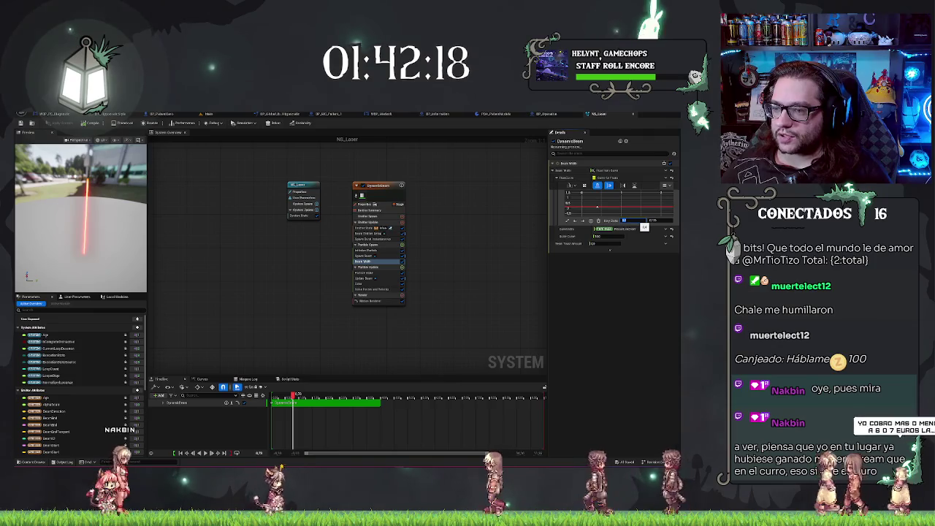
{"action": "key", "text": "Tab"}
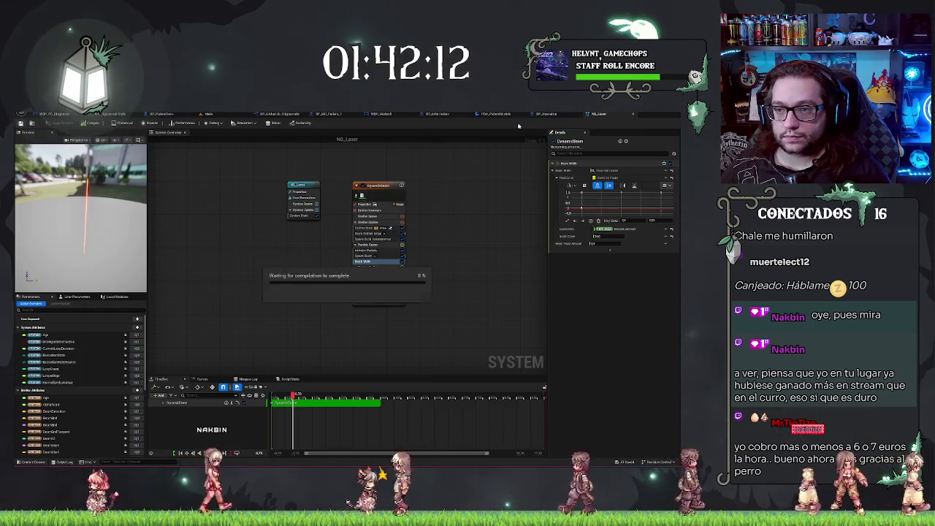
- Return to BP_Operacion and orbit around the patient to inspect the thinner red beam
{"action": "left_click", "coordinate": [561, 114]}
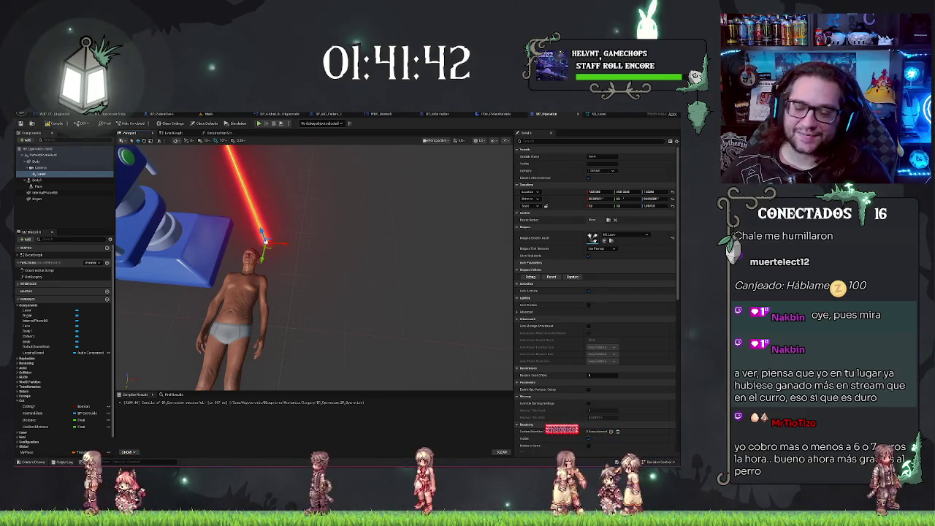
{"action": "left_click_drag", "start_coordinate": [349, 258], "coordinate": [349, 258]}
- Set the NS_Laser Ribbon Renderer shape to Tube and go back to BP_Operacion
{"action": "left_click", "coordinate": [596, 115]}
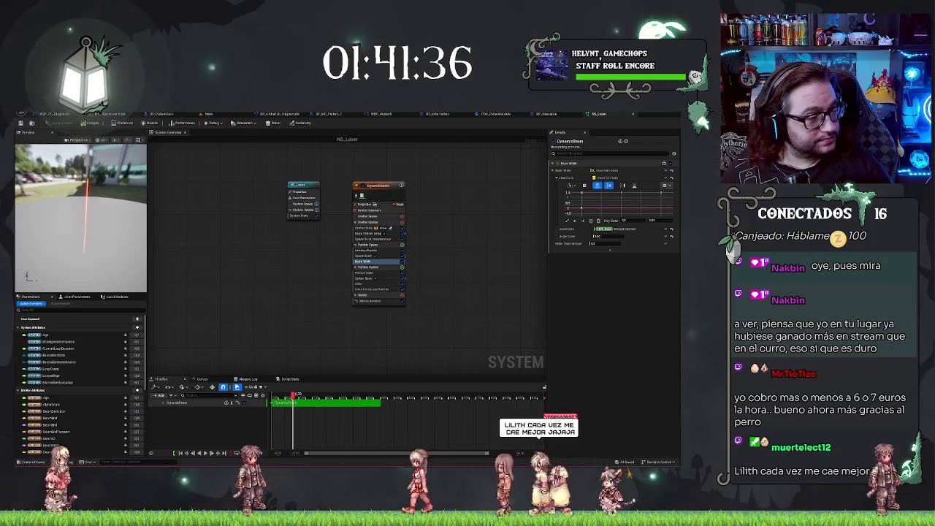
{"action": "left_click", "coordinate": [371, 301]}
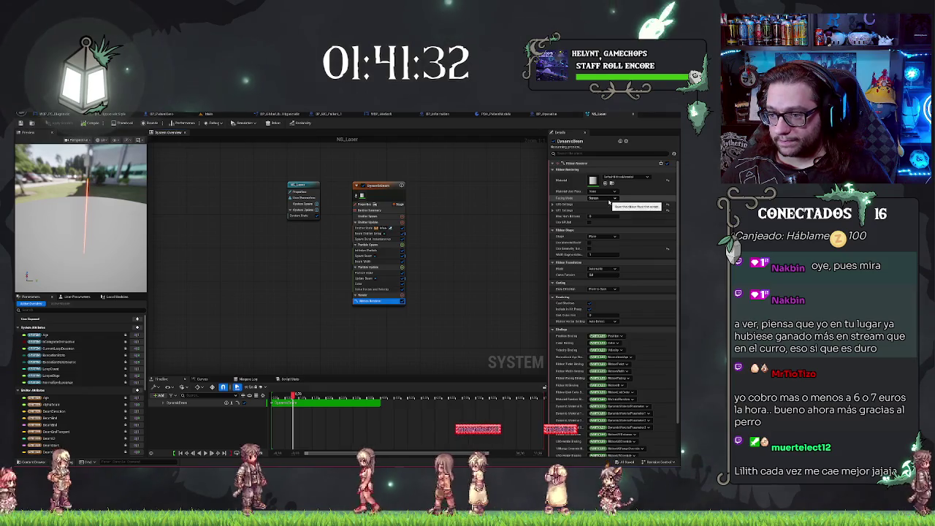
{"action": "left_click", "coordinate": [612, 237]}
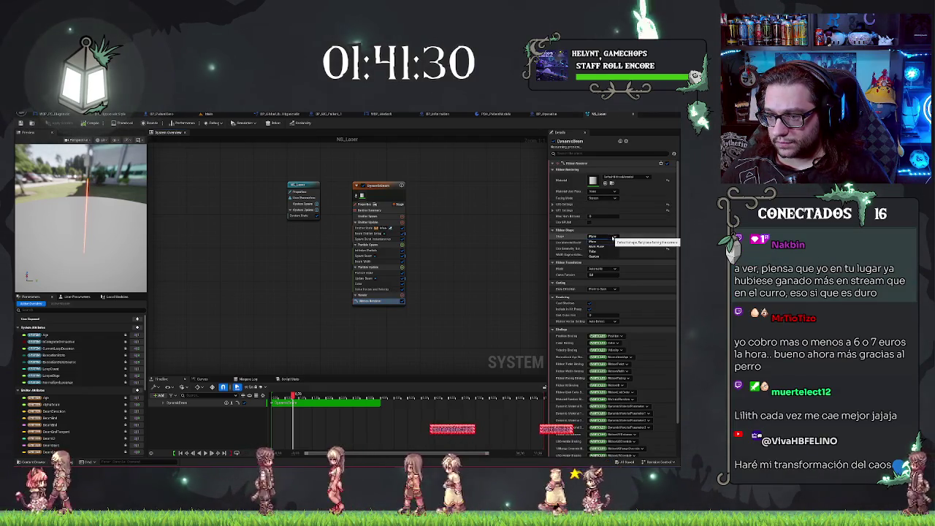
{"action": "left_click", "coordinate": [602, 251]}
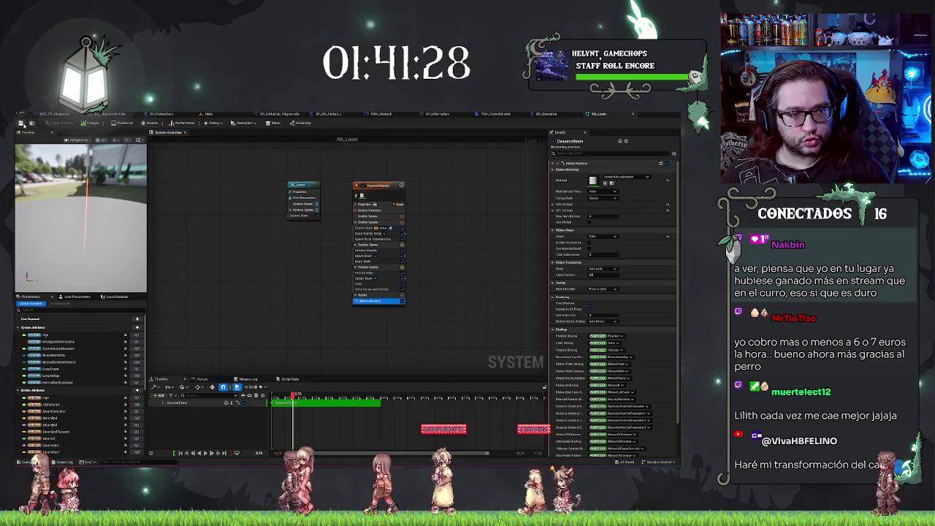
{"action": "left_click", "coordinate": [546, 114]}
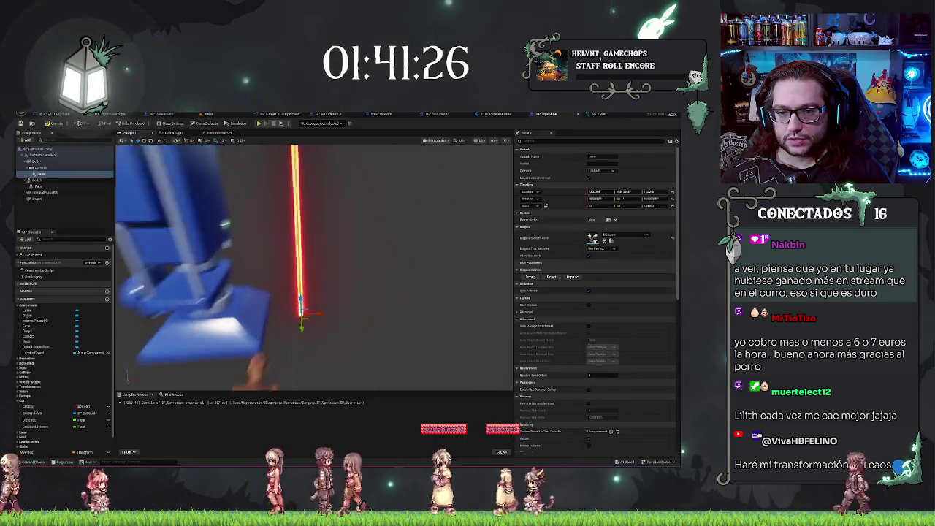
{"action": "key", "text": "f"}
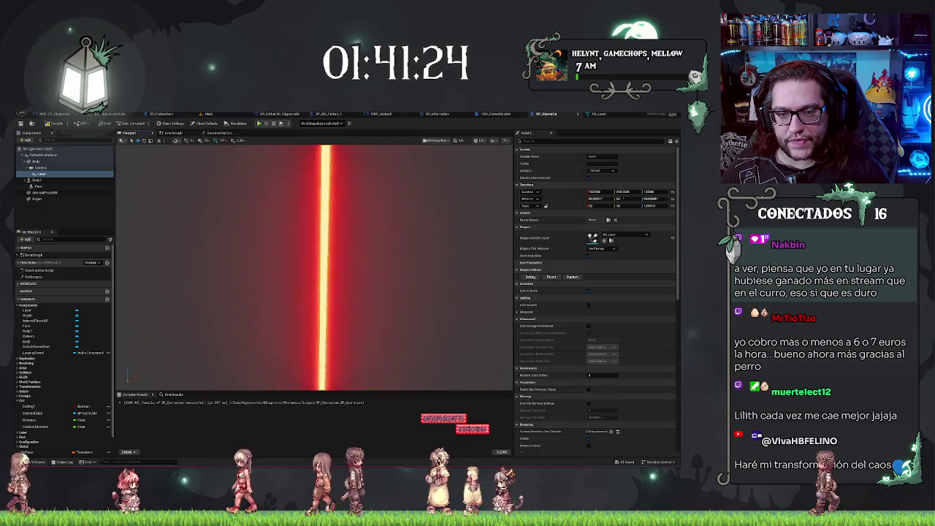
{"action": "scroll", "coordinate": [401, 200], "scroll_direction": "down", "scroll_amount": 5}
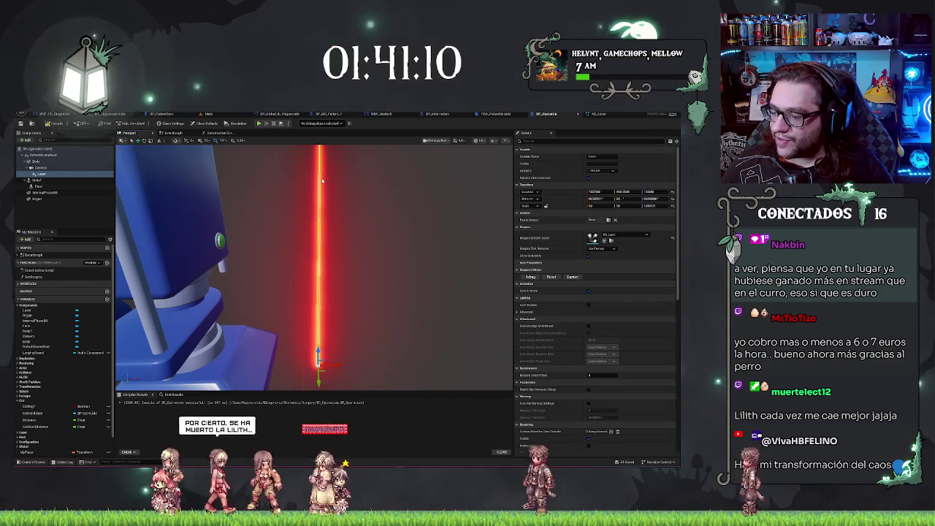
{"action": "left_click_drag", "start_coordinate": [353, 268], "coordinate": [329, 292]}
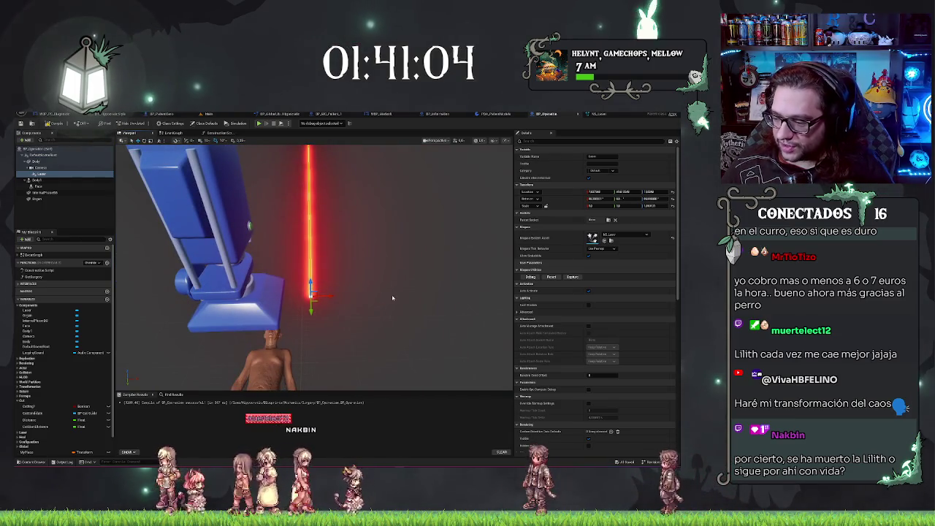
{"action": "mouse_move", "coordinate": [392, 297]}
{"action": "left_mouse_down"}
{"action": "mouse_move", "coordinate": [370, 280]}
{"action": "mouse_move", "coordinate": [379, 256]}
{"action": "left_mouse_up"}
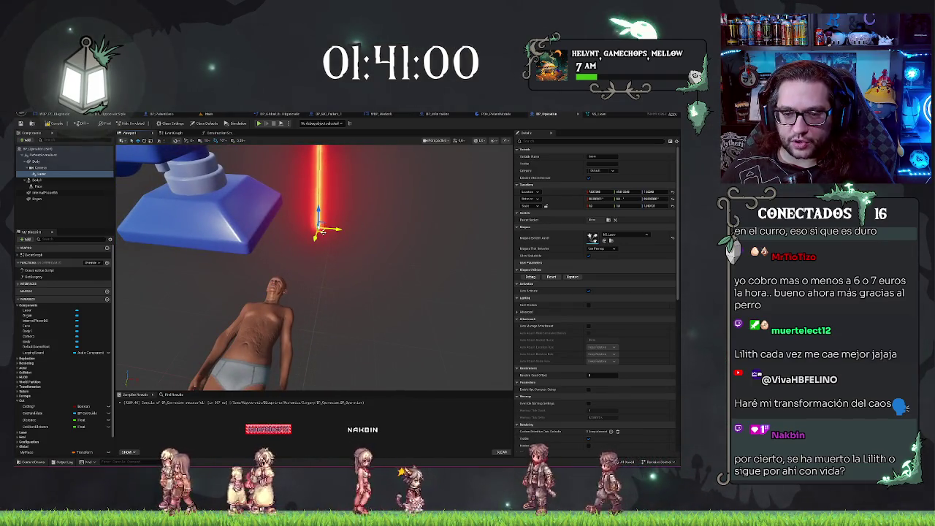
{"action": "mouse_move", "coordinate": [320, 223]}
{"action": "left_mouse_down"}
{"action": "mouse_move", "coordinate": [328, 203]}
{"action": "mouse_move", "coordinate": [332, 248]}
{"action": "mouse_move", "coordinate": [358, 263]}
{"action": "mouse_move", "coordinate": [344, 278]}
{"action": "left_mouse_up"}
{"action": "key", "text": "f"}
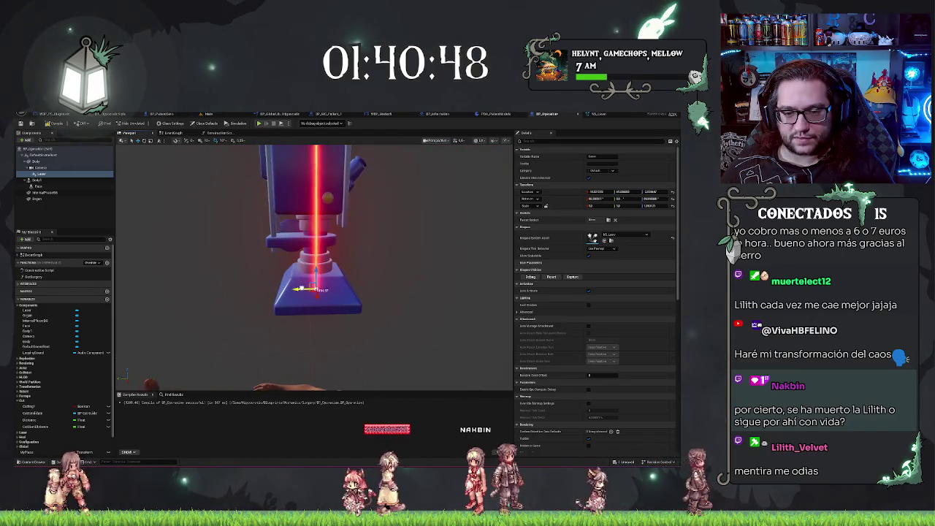
{"action": "mouse_move", "coordinate": [315, 292]}
{"action": "left_mouse_down"}
{"action": "mouse_move", "coordinate": [336, 281]}
{"action": "mouse_move", "coordinate": [329, 278]}
{"action": "mouse_move", "coordinate": [367, 334]}
{"action": "left_mouse_up"}
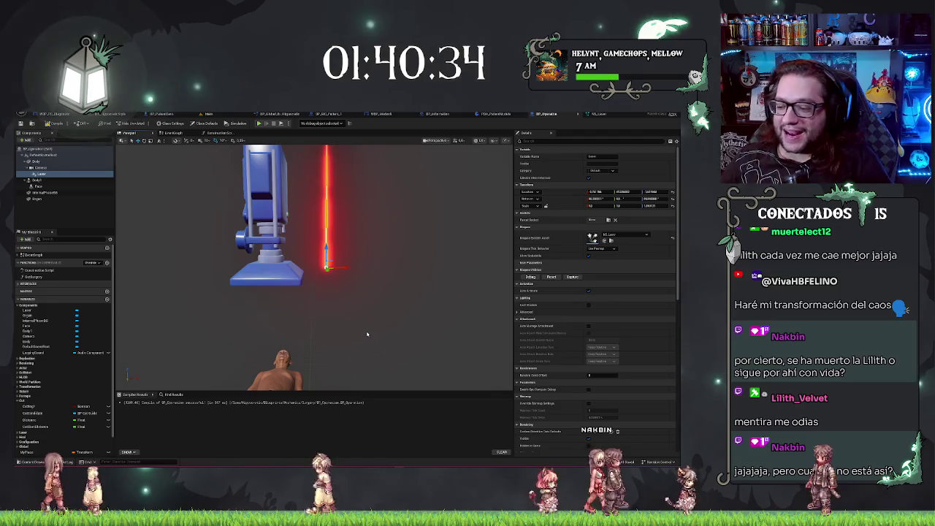
{"action": "left_click_drag", "start_coordinate": [367, 334], "coordinate": [388, 314]}
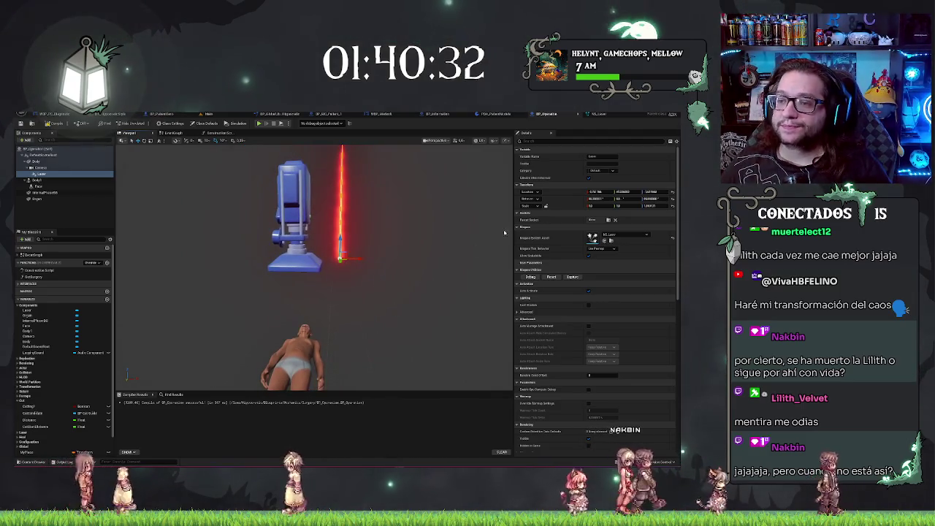
- Switch back to the NS_Laser Niagara system editor
{"action": "left_click", "coordinate": [607, 114]}
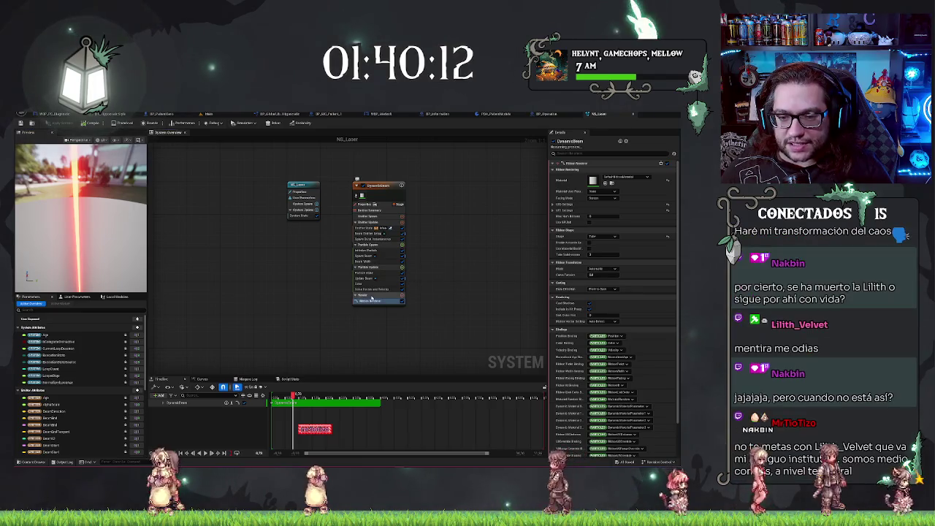
- Show the Beam Emitter Setup properties and open a beam value's list of bindable parameters
{"action": "left_click", "coordinate": [370, 234]}
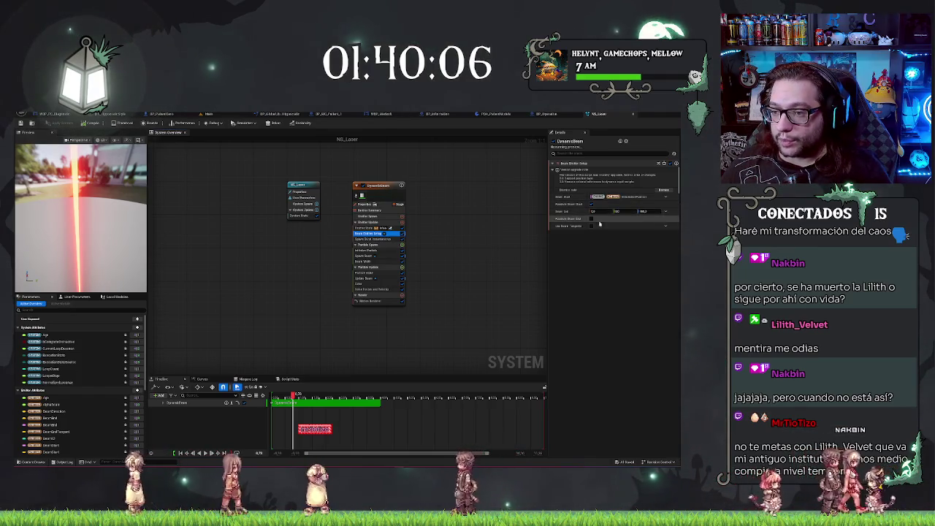
{"action": "left_click", "coordinate": [667, 212]}
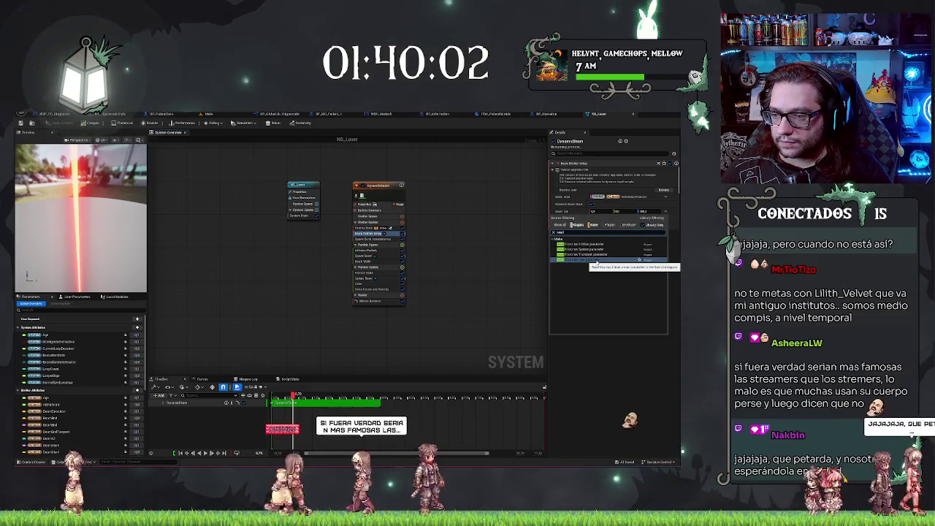
- Bind the beam position value to the chosen parameter from the list
{"action": "left_click", "coordinate": [598, 260]}
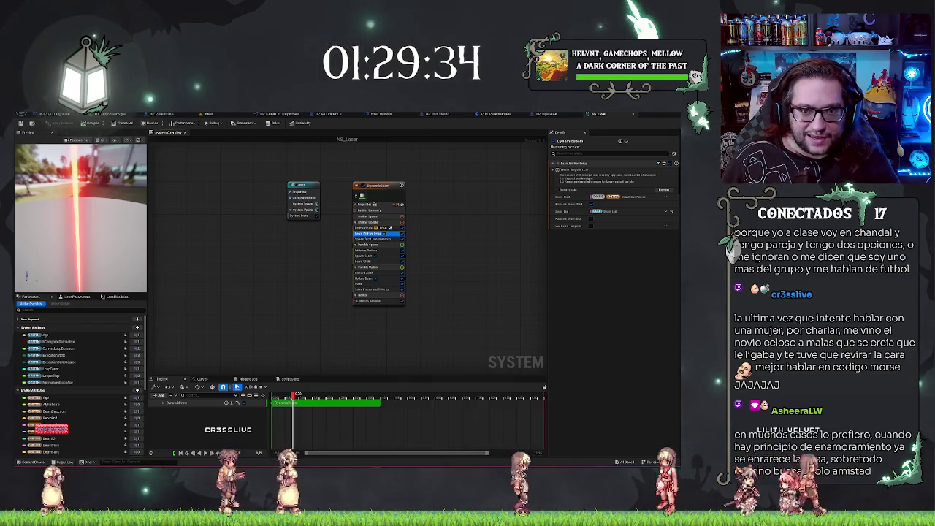
{"action": "key", "text": "Return"}
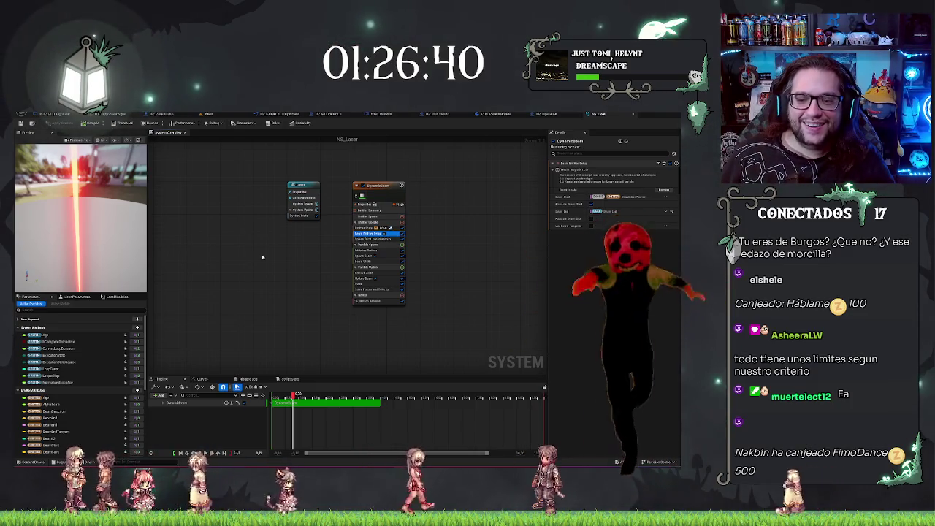
- Pan the System Overview graph and click empty space to deselect Beam Emitter Setup
{"action": "left_click_drag", "start_coordinate": [270, 265], "coordinate": [265, 267]}
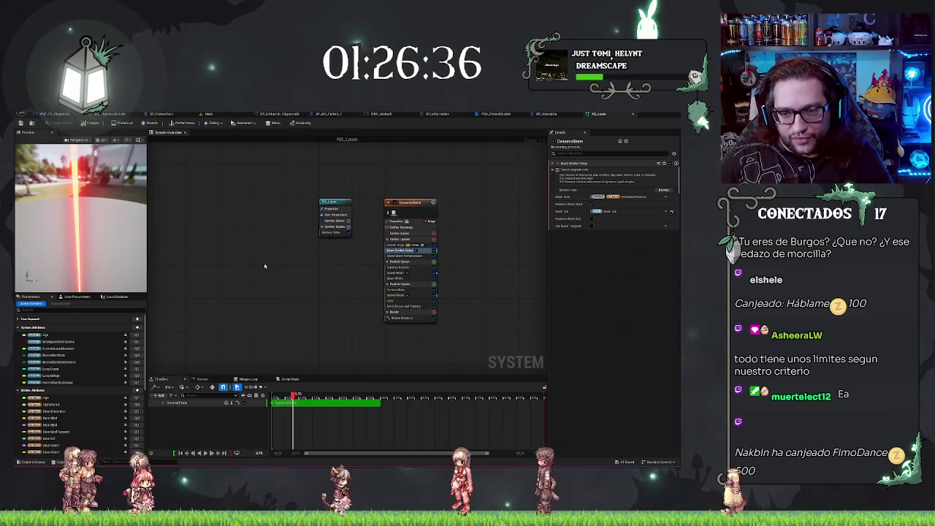
{"action": "left_click_drag", "start_coordinate": [319, 302], "coordinate": [302, 297]}
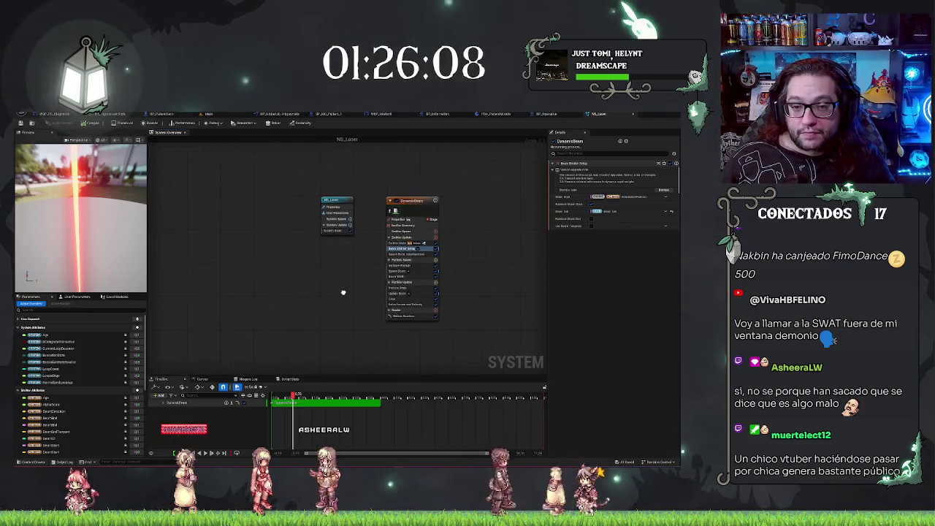
{"action": "left_click_drag", "start_coordinate": [324, 287], "coordinate": [330, 289]}
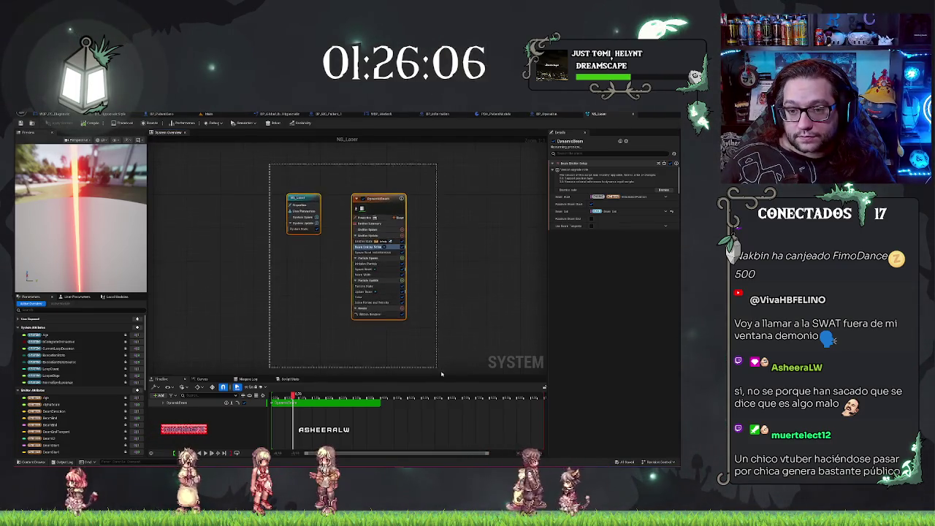
{"action": "left_click", "coordinate": [316, 298]}
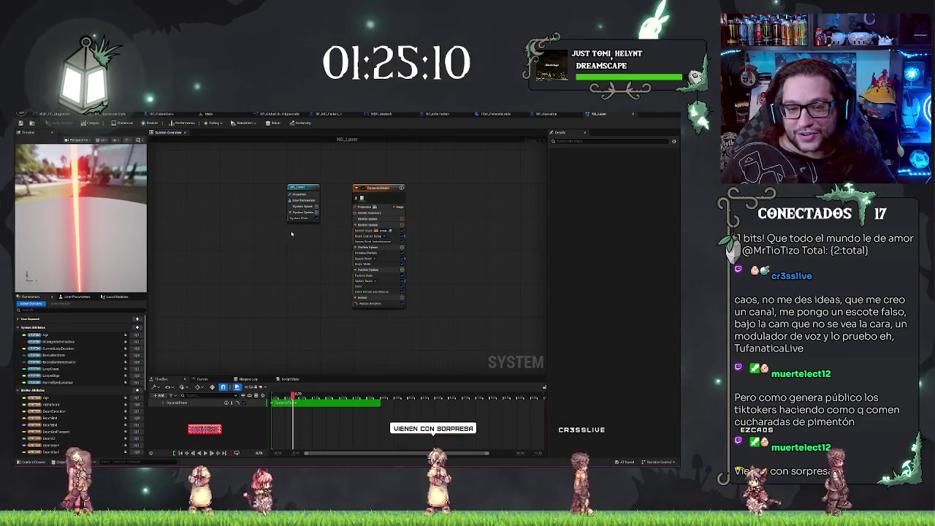
- Pan the System Overview graph down to recentre the NS_Laser nodes
{"action": "mouse_move", "coordinate": [291, 231]}
{"action": "left_mouse_down"}
{"action": "mouse_move", "coordinate": [304, 266]}
{"action": "mouse_move", "coordinate": [291, 264]}
{"action": "left_mouse_up"}
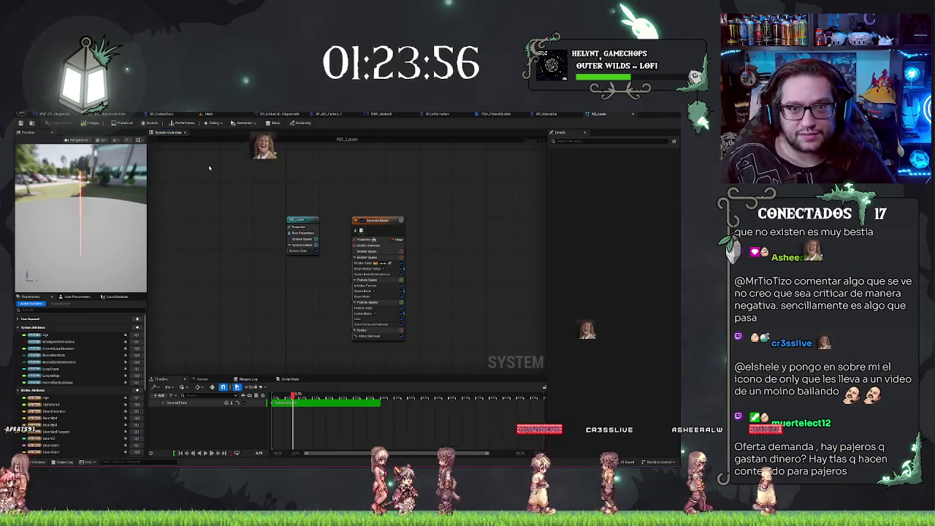
- Inspect the NS_Laser system and DynamicBeam emitter properties, then return to BP_Operation
{"action": "left_click", "coordinate": [301, 231]}
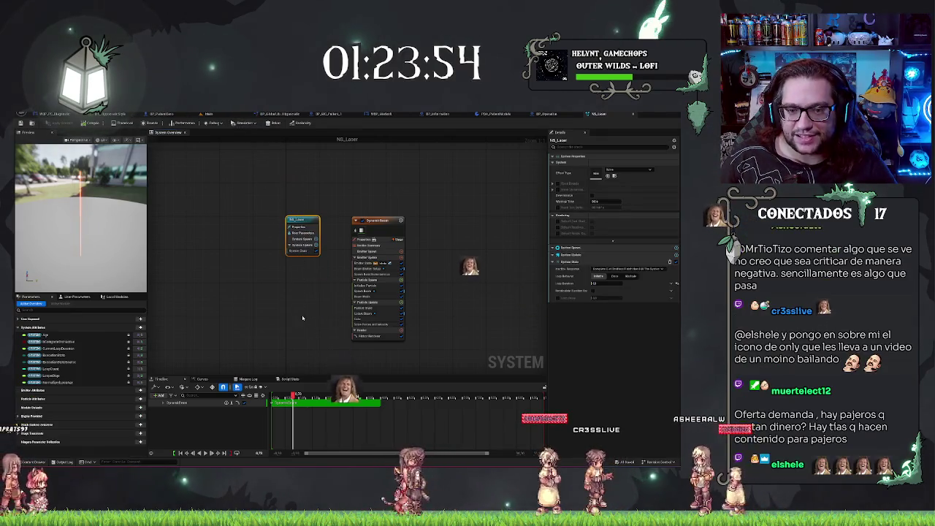
{"action": "left_click", "coordinate": [242, 291]}
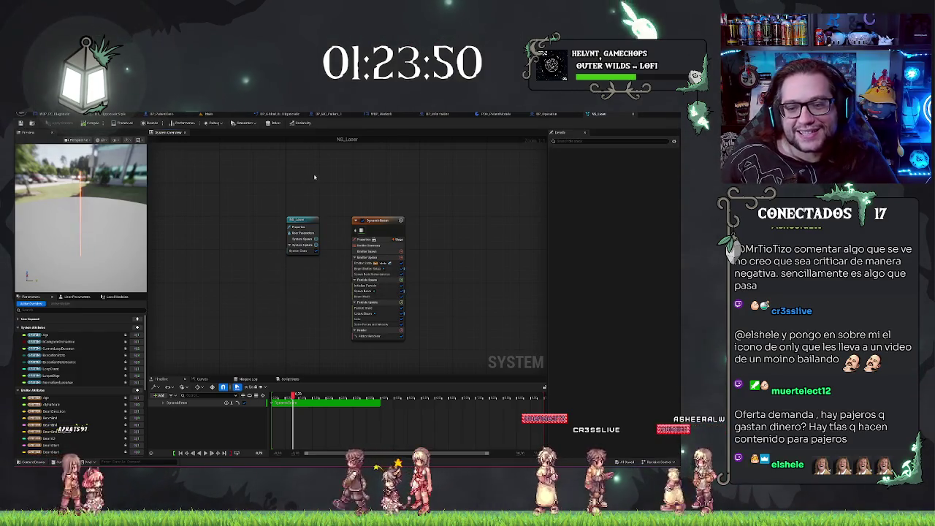
{"action": "left_click", "coordinate": [389, 224]}
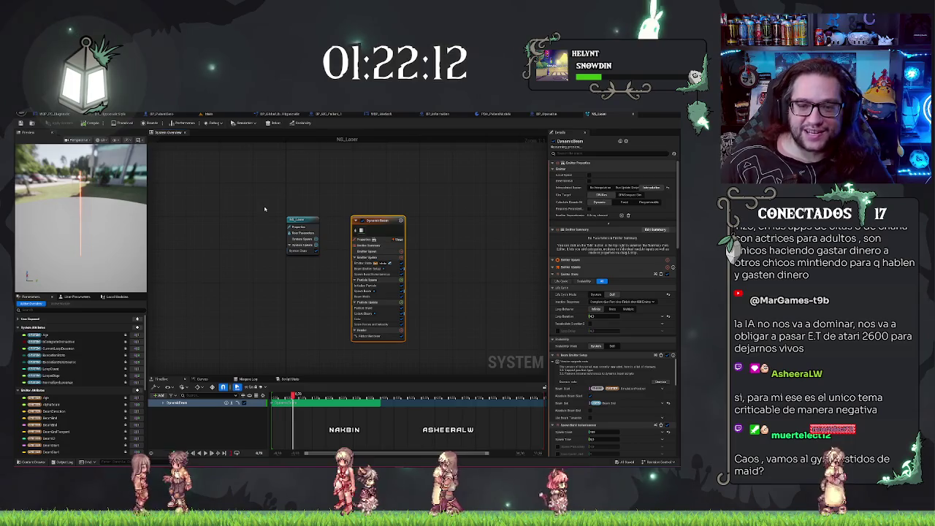
{"action": "left_click", "coordinate": [332, 312]}
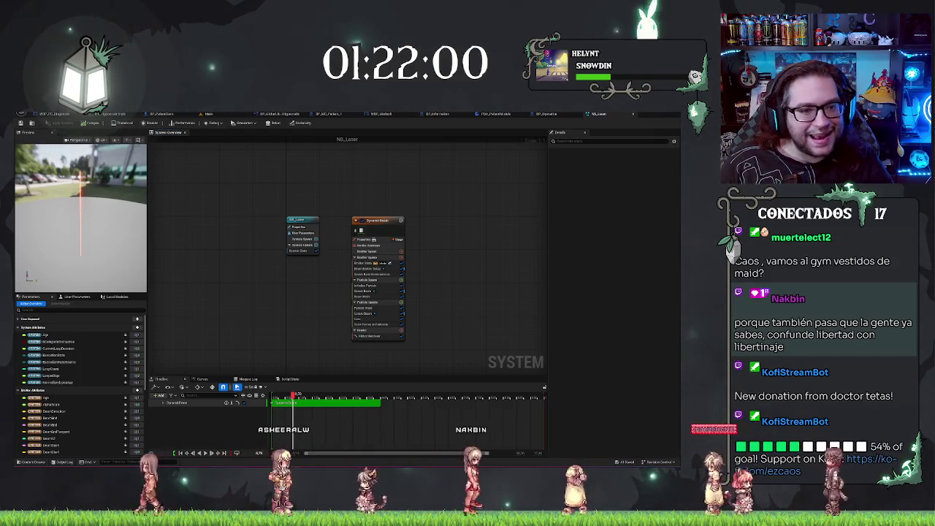
{"action": "left_click", "coordinate": [548, 114]}
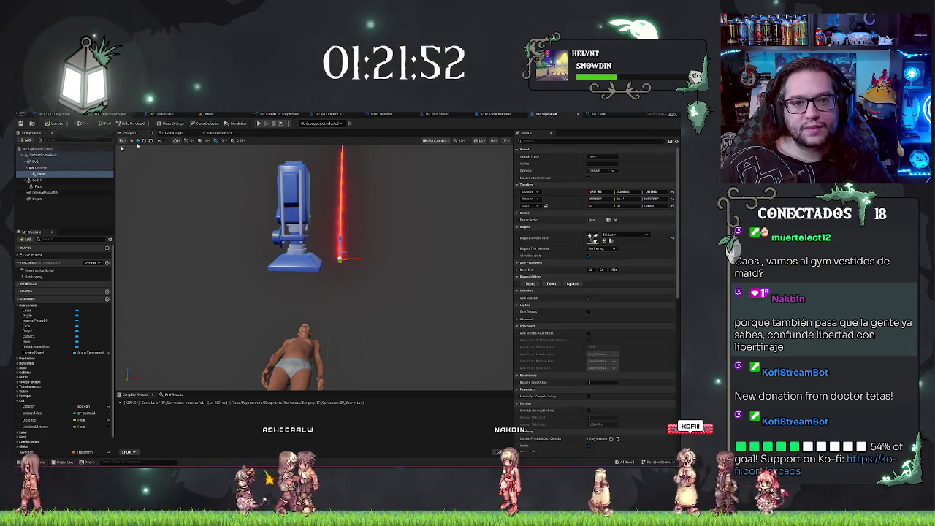
- Glance at the Main level, then expand Beam End's X, Y, Z values in BP_Operation
{"action": "left_click", "coordinate": [233, 115]}
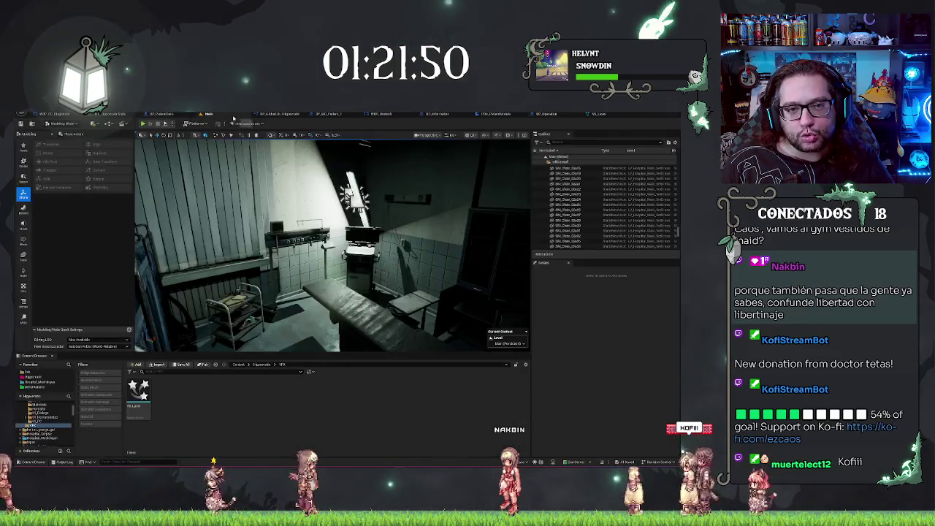
{"action": "left_click", "coordinate": [545, 114]}
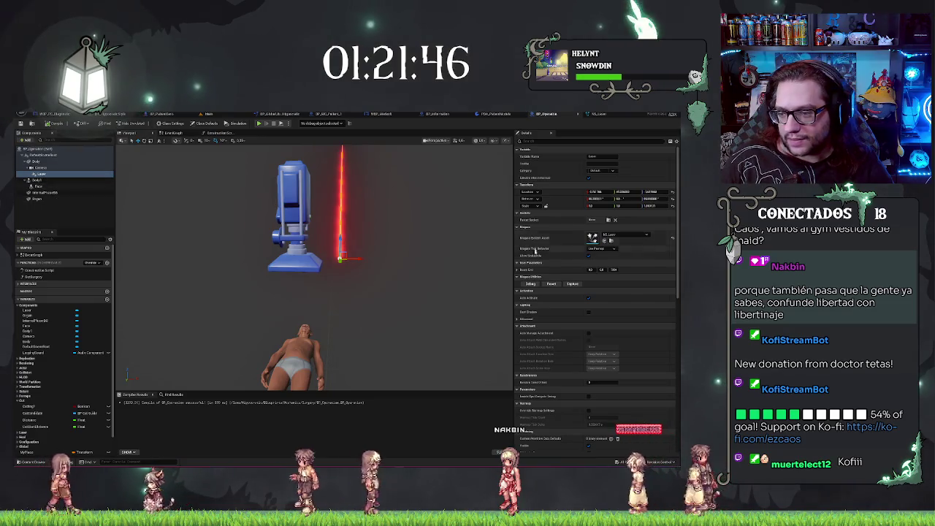
{"action": "left_click", "coordinate": [517, 269]}
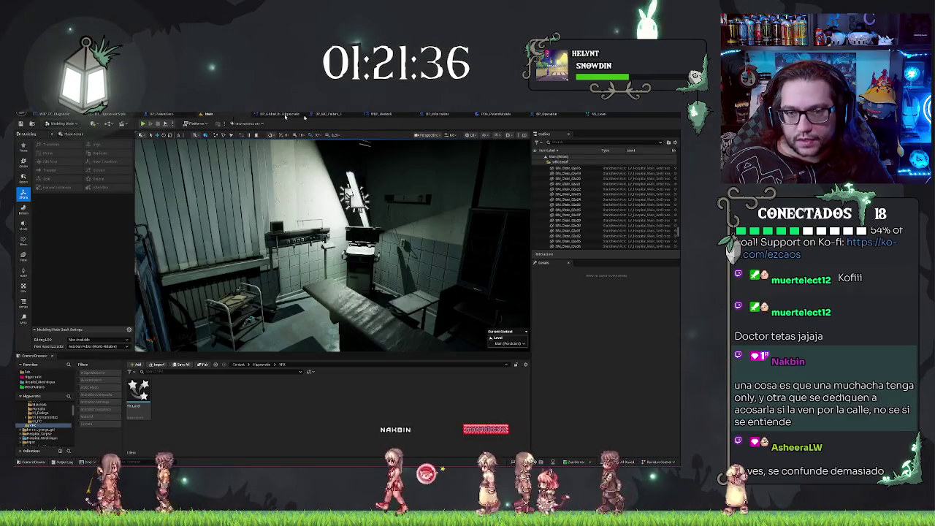
{"action": "left_click", "coordinate": [546, 114]}
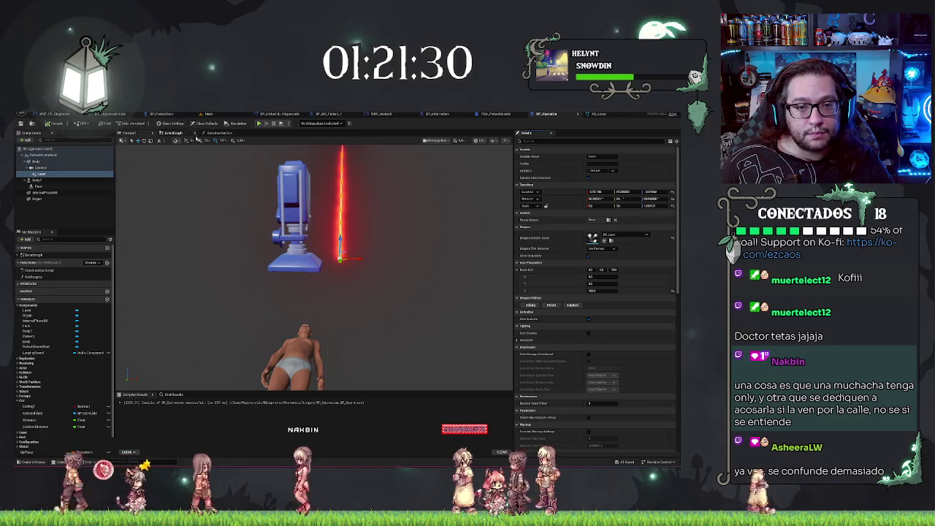
- Open the Event Graph, frame the Cast and Branch nodes, and search actions for 'set beam'
{"action": "left_click", "coordinate": [173, 133]}
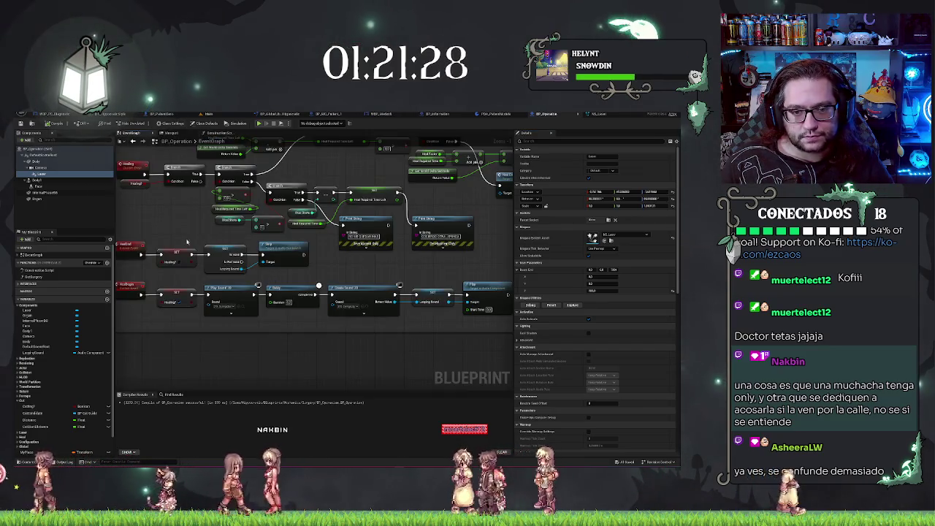
{"action": "scroll", "coordinate": [266, 242], "scroll_direction": "up", "scroll_amount": 3}
{"action": "scroll", "coordinate": [265, 242], "scroll_direction": "down", "scroll_amount": 5}
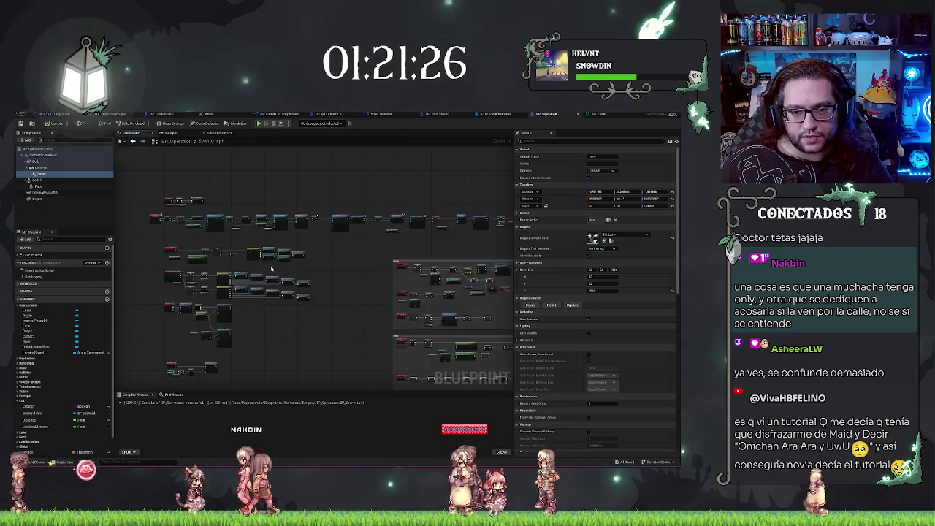
{"action": "scroll", "coordinate": [346, 298], "scroll_direction": "up", "scroll_amount": 4}
{"action": "scroll", "coordinate": [338, 288], "scroll_direction": "up", "scroll_amount": 1}
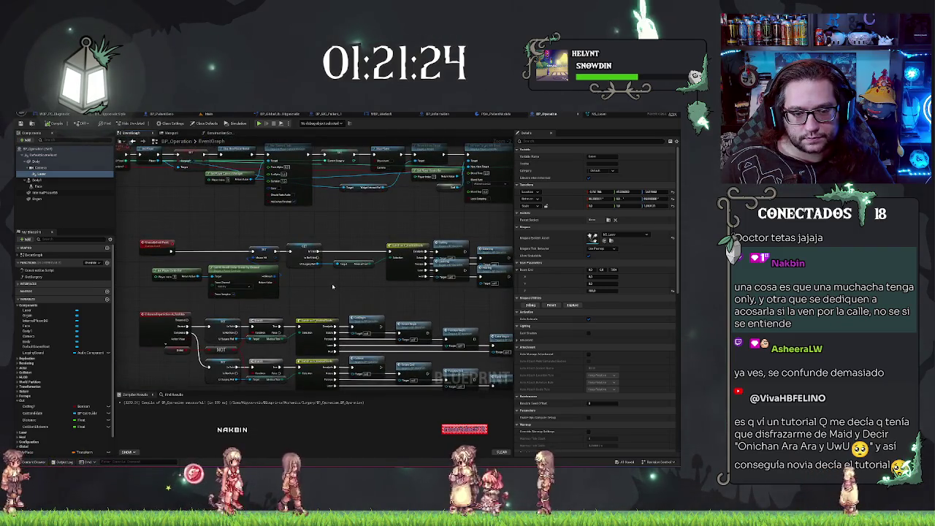
{"action": "left_click_drag", "start_coordinate": [246, 203], "coordinate": [246, 312]}
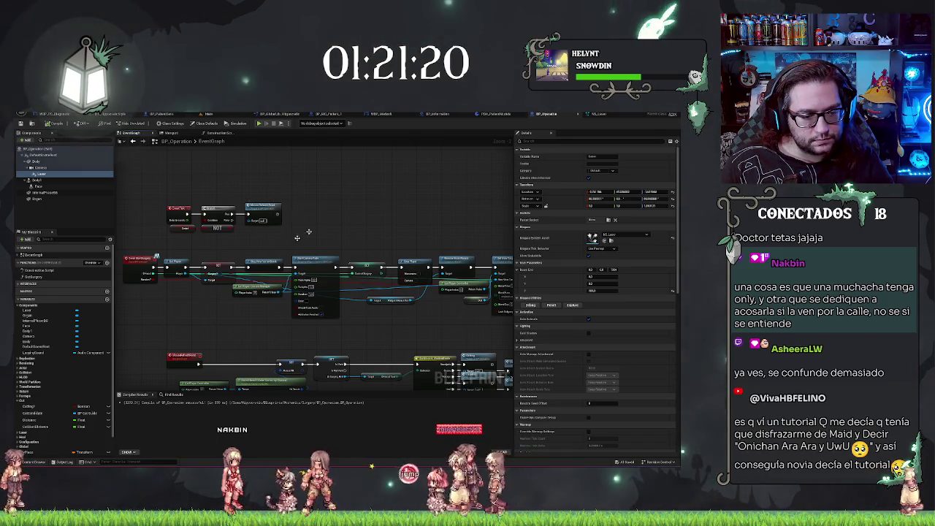
{"action": "right_click", "coordinate": [355, 216]}
{"action": "type", "text": "set beam"}
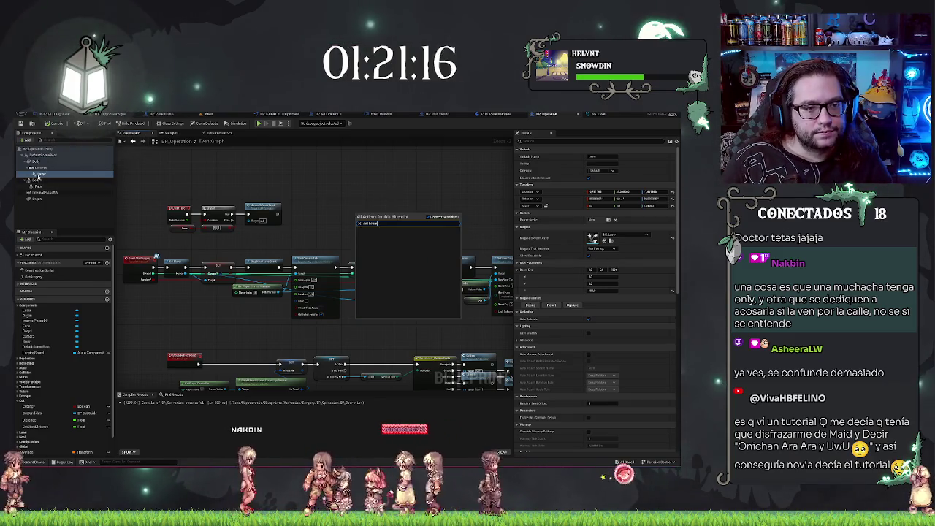
- Drop a Laser reference node into the graph, try searching its actions for 'beam', then dismiss the list
{"action": "mouse_move", "coordinate": [38, 175]}
{"action": "left_mouse_down"}
{"action": "mouse_move", "coordinate": [281, 237]}
{"action": "mouse_move", "coordinate": [301, 233]}
{"action": "left_mouse_up"}
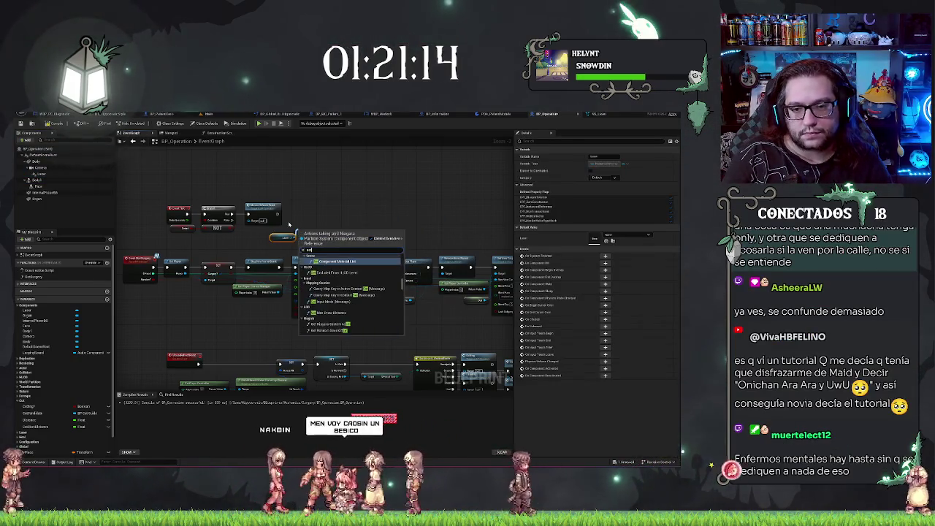
{"action": "type", "text": "bea"}
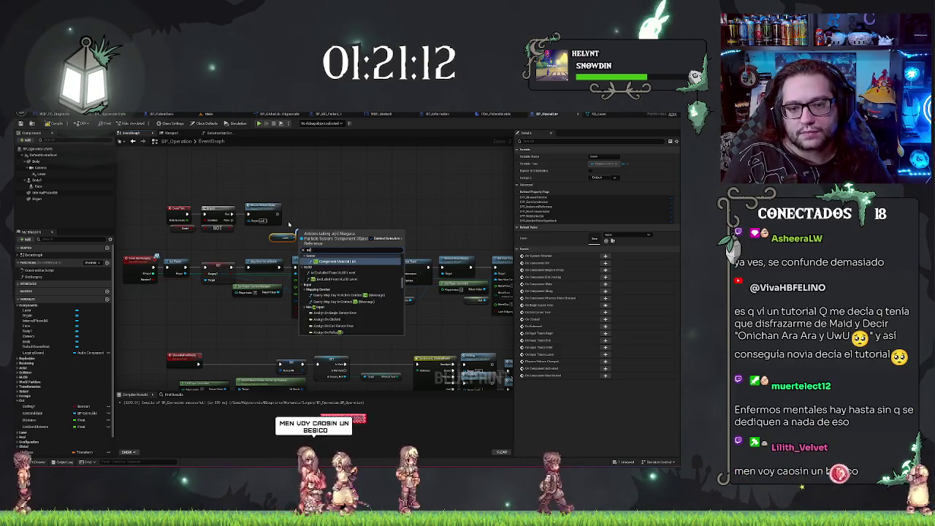
{"action": "key", "text": "BackSpace"}
{"action": "key", "text": "BackSpace"}
{"action": "key", "text": "BackSpace"}
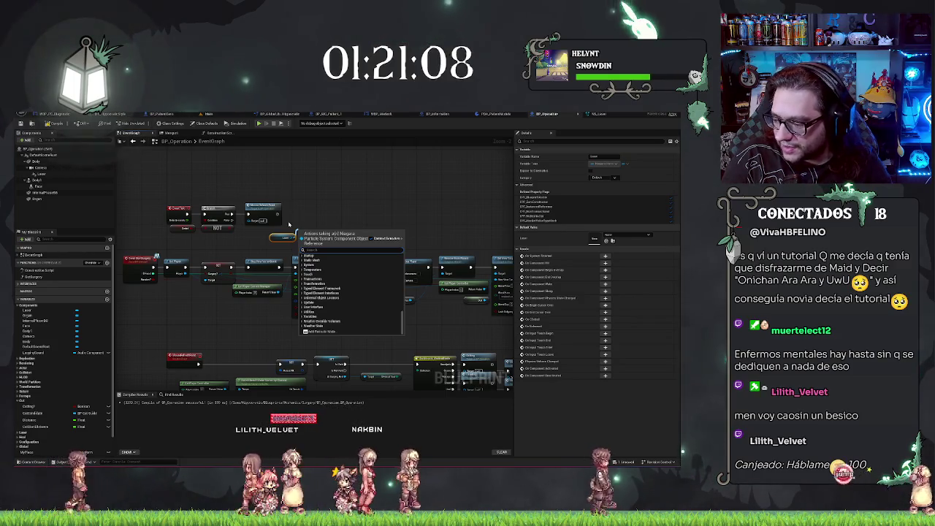
{"action": "type", "text": "beam"}
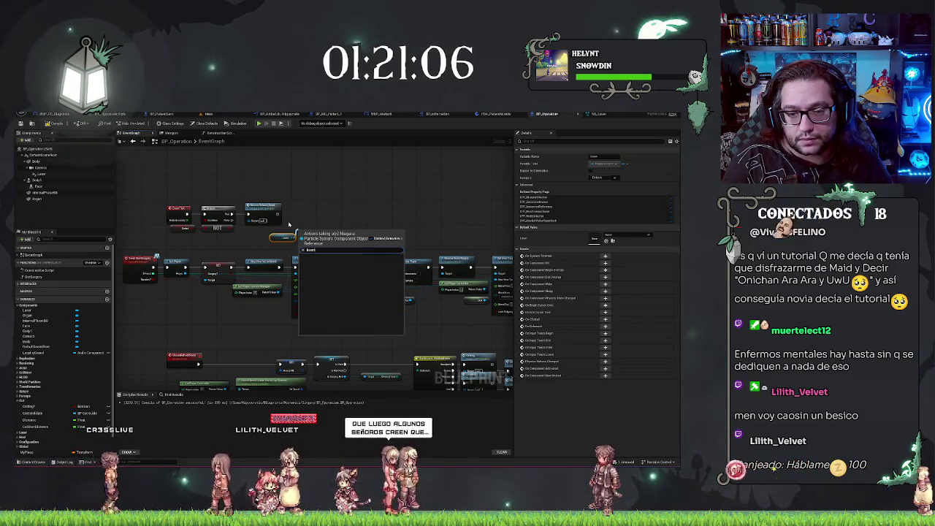
{"action": "key", "text": "BackSpace"}
{"action": "key", "text": "BackSpace"}
{"action": "key", "text": "BackSpace"}
{"action": "key", "text": "Escape"}
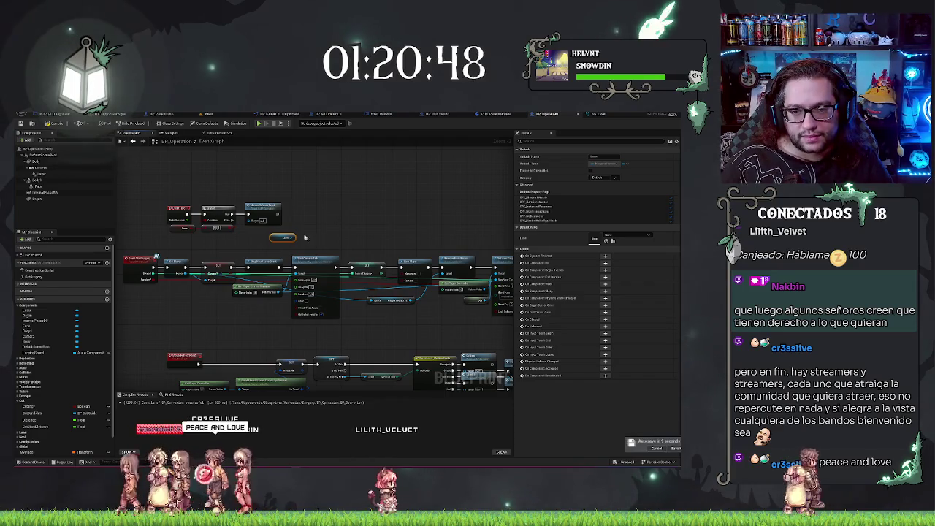
- Wire from the Laser node, search 'set niagara var vec', then drop the wire on a right-side pin
{"action": "left_click", "coordinate": [40, 174]}
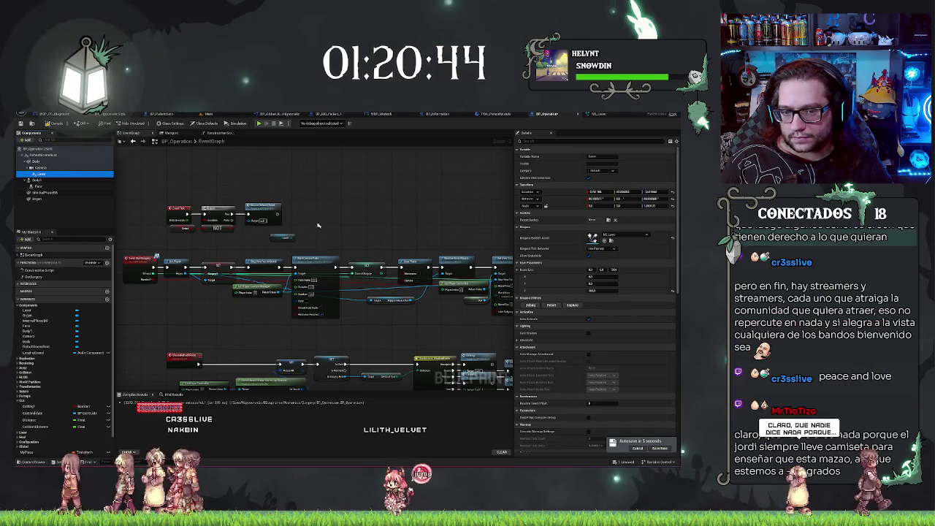
{"action": "left_click_drag", "start_coordinate": [292, 237], "coordinate": [310, 223]}
{"action": "type", "text": "set niagara"}
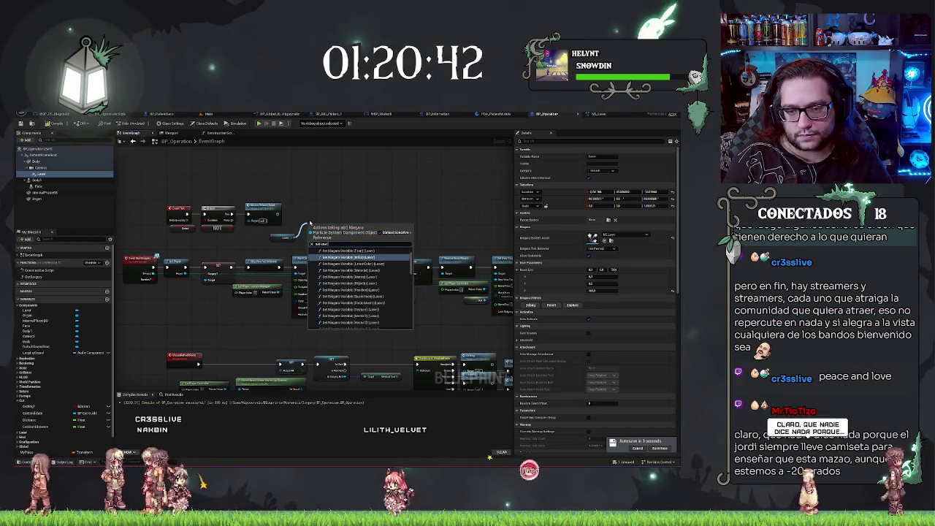
{"action": "type", "text": " var"}
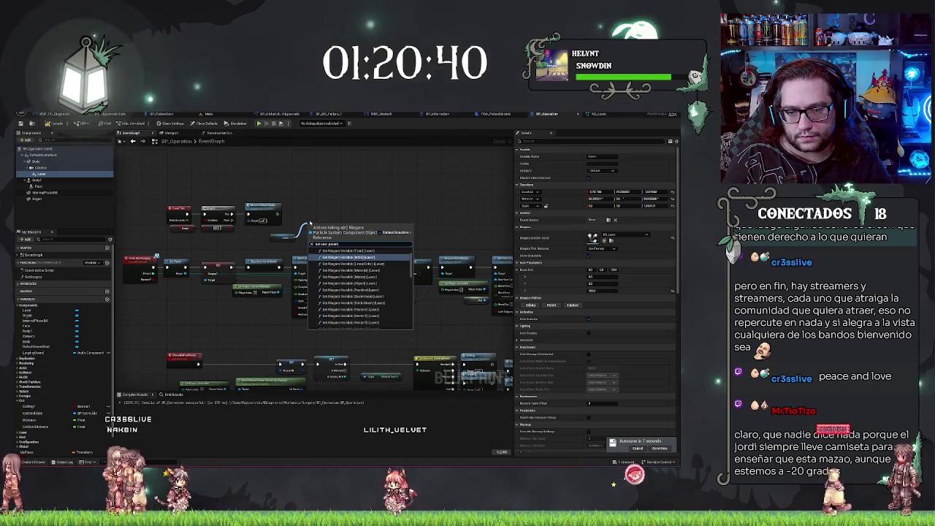
{"action": "type", "text": " vec"}
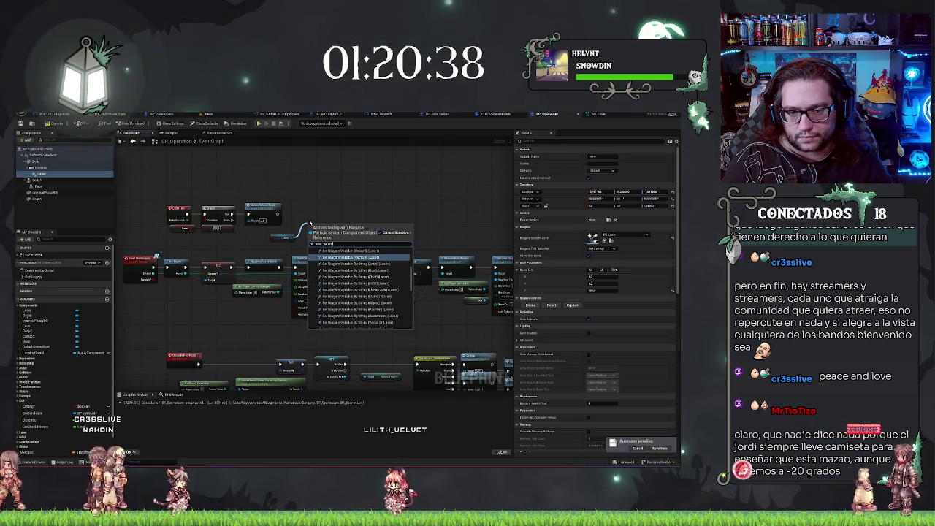
{"action": "scroll", "coordinate": [355, 291], "scroll_direction": "down", "scroll_amount": 3}
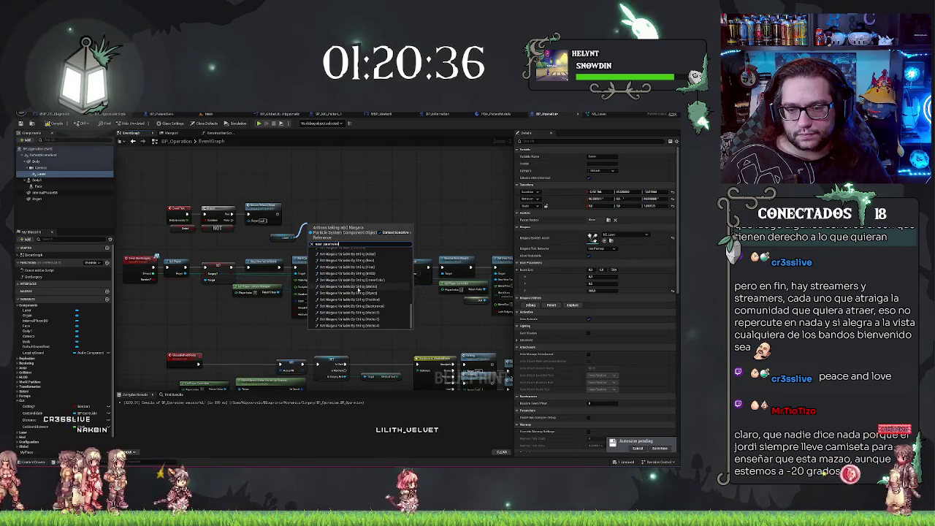
{"action": "scroll", "coordinate": [365, 289], "scroll_direction": "up", "scroll_amount": 3}
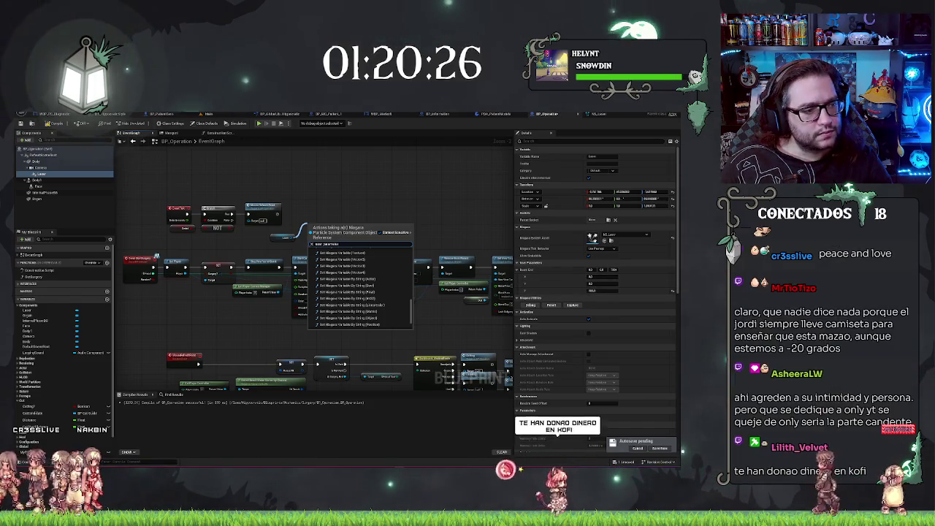
{"action": "key", "text": "Escape"}
{"action": "left_click_drag", "start_coordinate": [306, 225], "coordinate": [499, 278]}
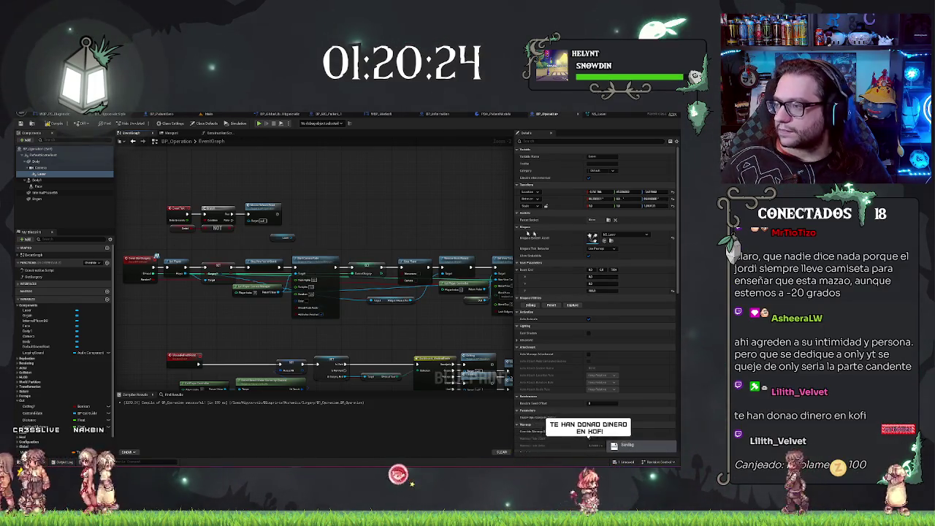
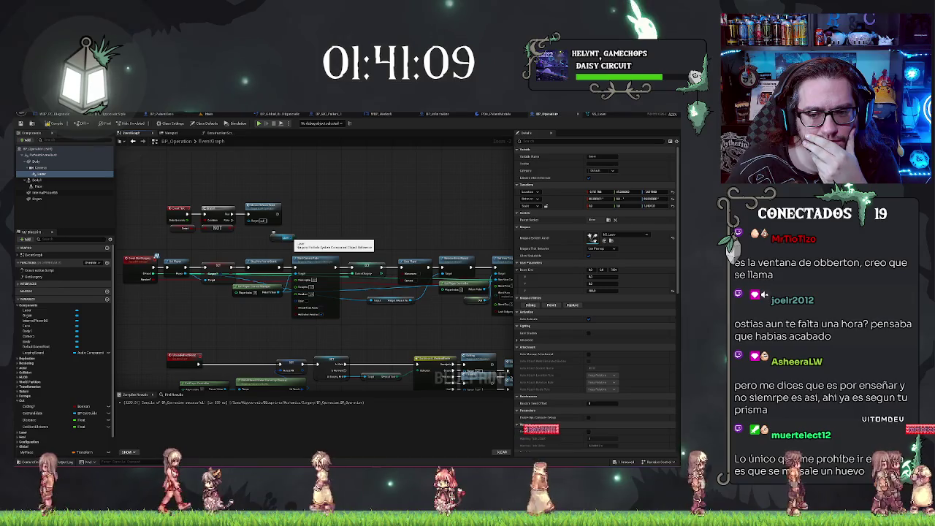
- Browse the Laser component's action list for Set Niagara Variable (Vector3)
{"action": "left_click_drag", "start_coordinate": [289, 238], "coordinate": [297, 231]}
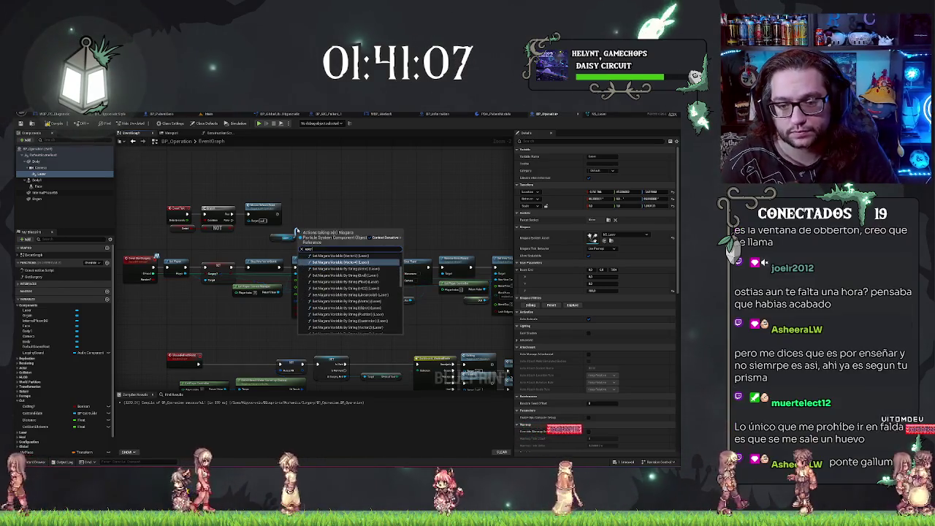
{"action": "scroll", "coordinate": [362, 262], "scroll_direction": "up", "scroll_amount": 2}
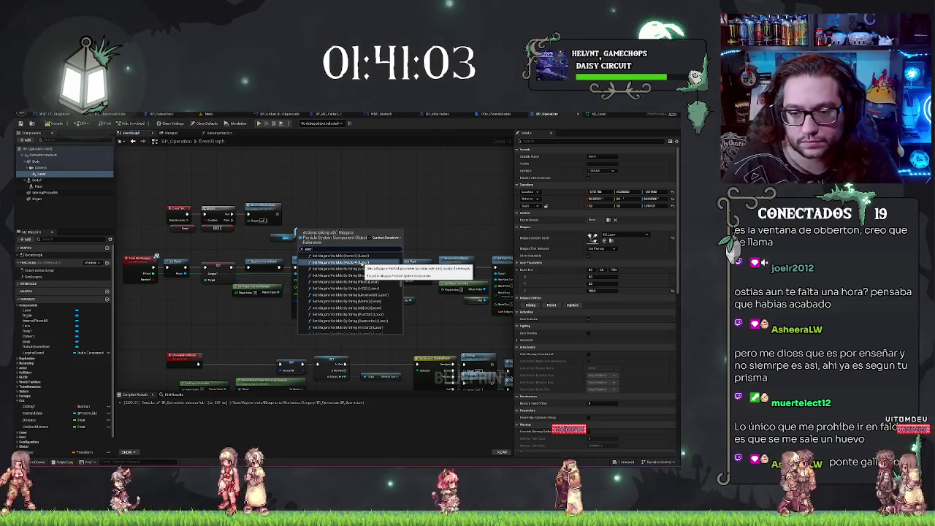
{"action": "scroll", "coordinate": [366, 298], "scroll_direction": "down", "scroll_amount": 2}
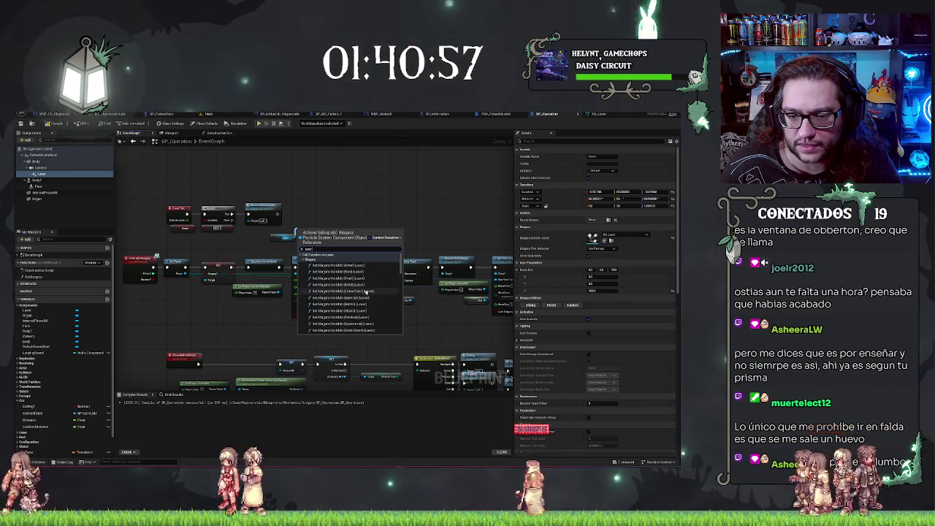
{"action": "scroll", "coordinate": [366, 292], "scroll_direction": "down", "scroll_amount": 5}
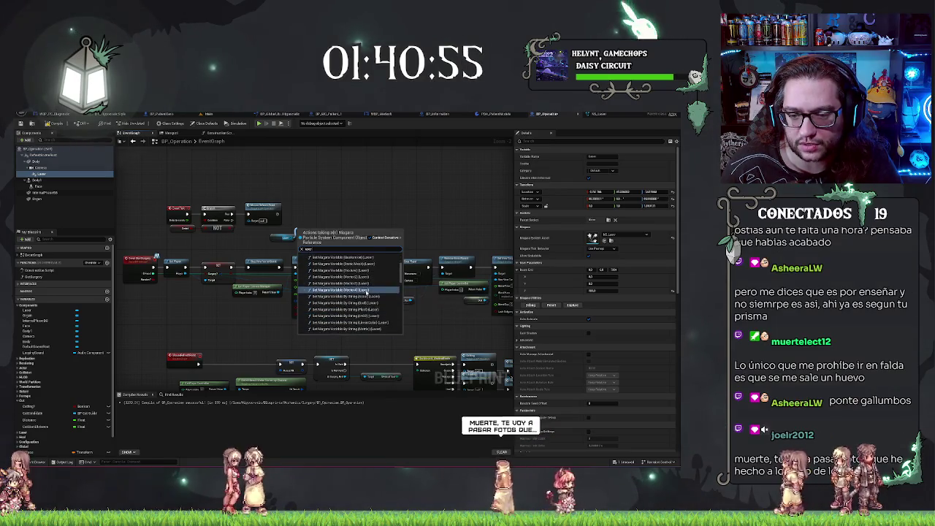
{"action": "scroll", "coordinate": [365, 292], "scroll_direction": "down", "scroll_amount": 5}
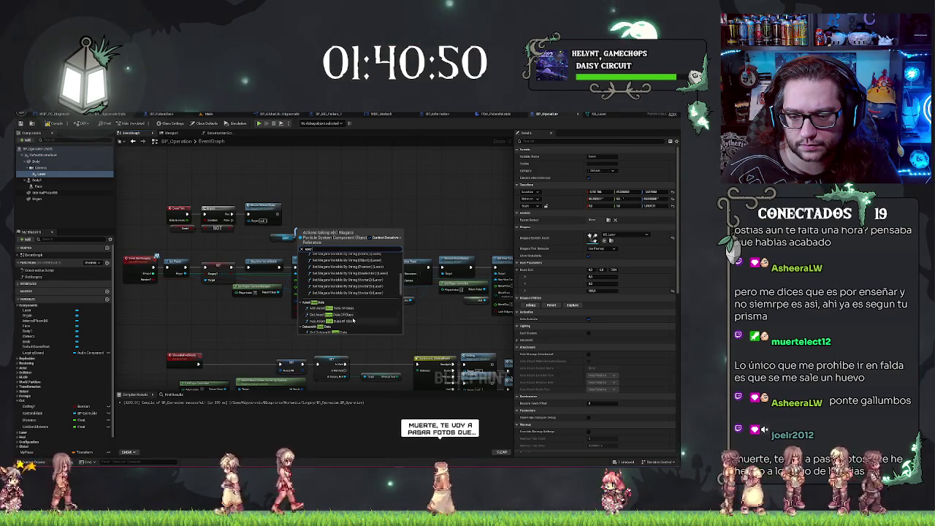
{"action": "scroll", "coordinate": [355, 310], "scroll_direction": "down", "scroll_amount": 4}
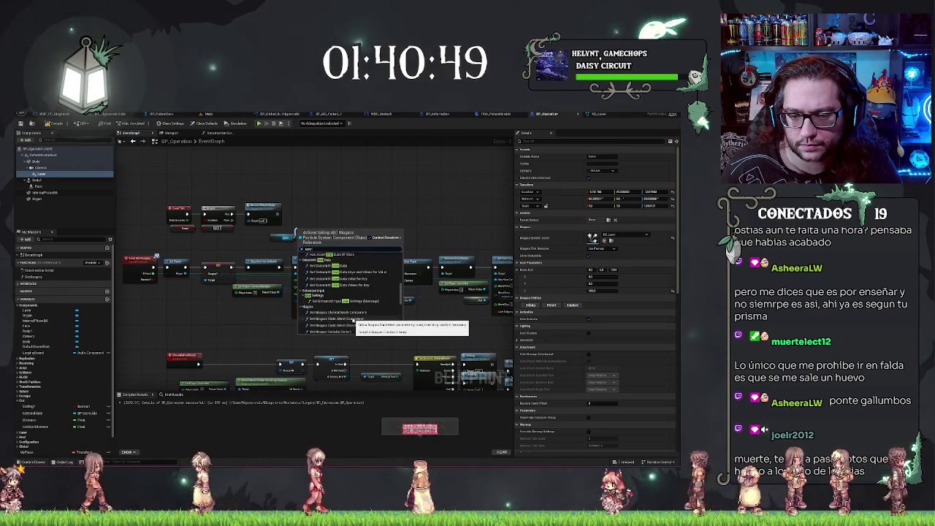
{"action": "scroll", "coordinate": [365, 300], "scroll_direction": "down", "scroll_amount": 2}
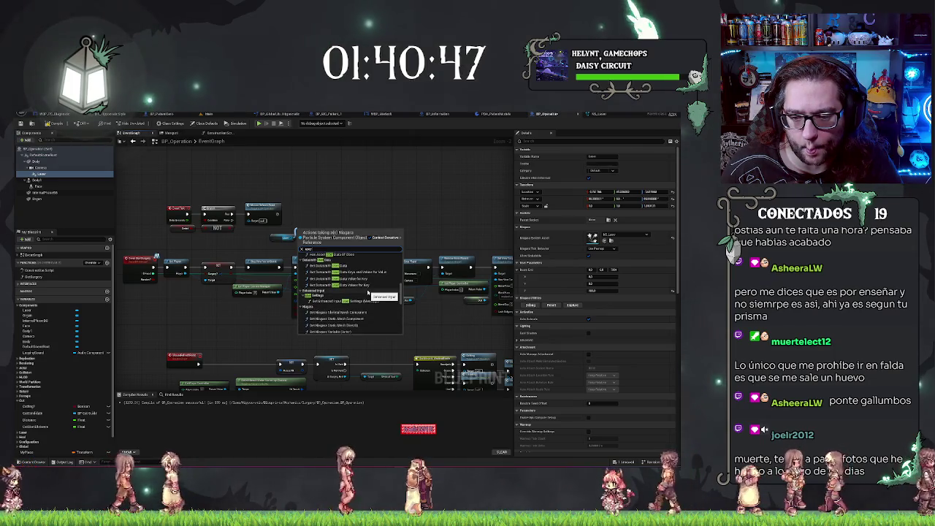
{"action": "scroll", "coordinate": [366, 293], "scroll_direction": "down", "scroll_amount": 3}
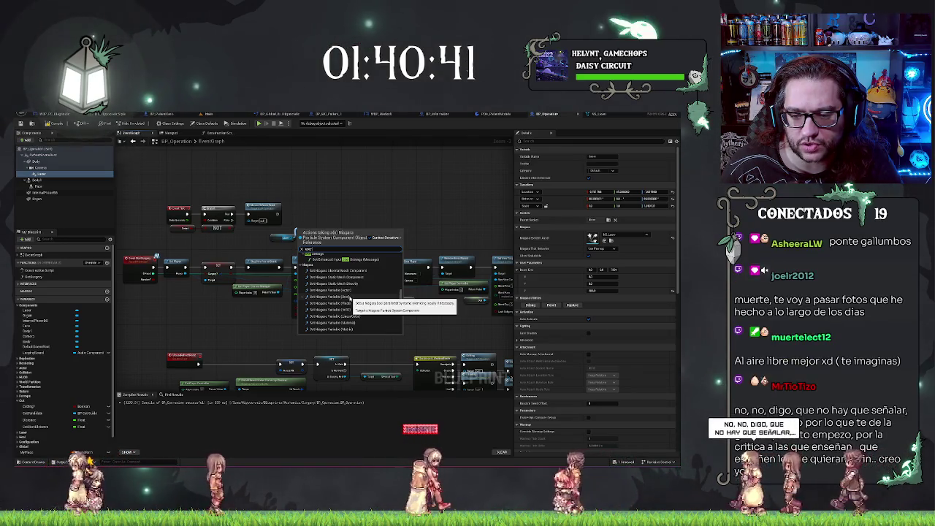
{"action": "scroll", "coordinate": [351, 303], "scroll_direction": "down", "scroll_amount": 2}
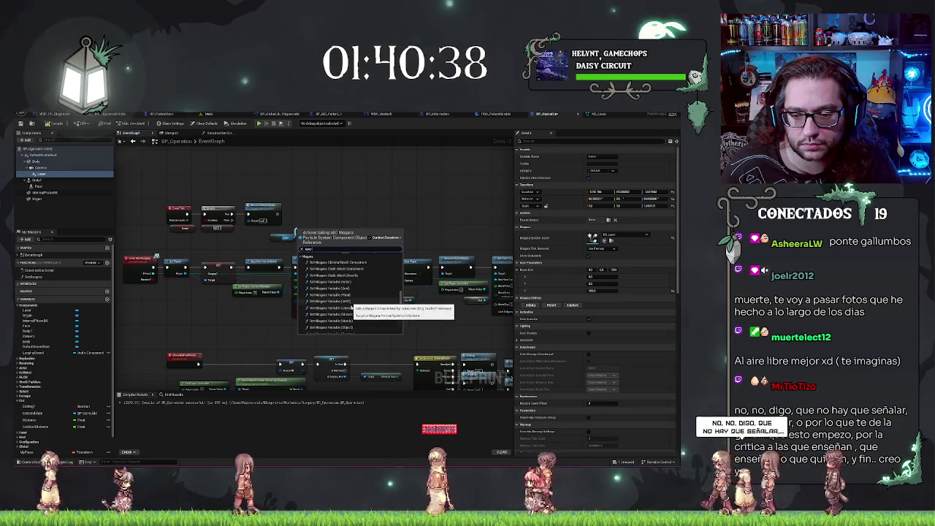
{"action": "scroll", "coordinate": [355, 320], "scroll_direction": "down", "scroll_amount": 1}
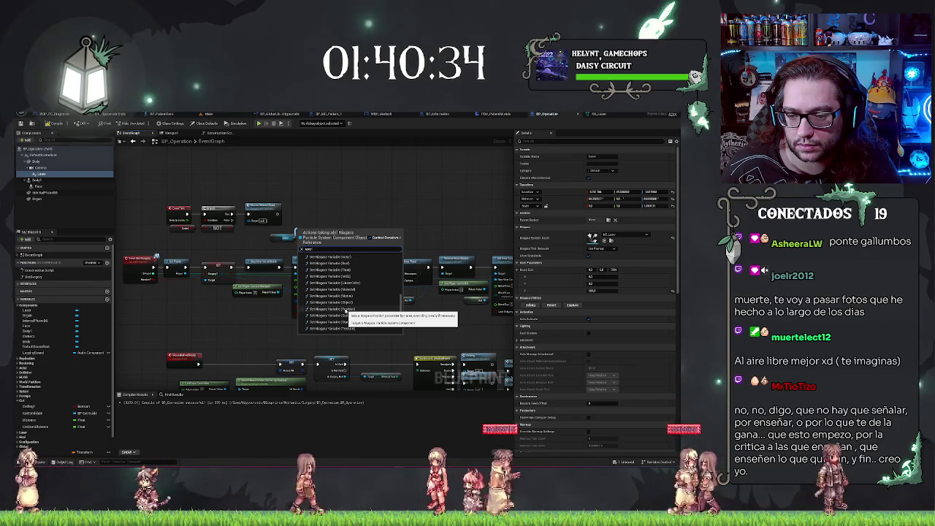
{"action": "scroll", "coordinate": [377, 312], "scroll_direction": "down", "scroll_amount": 2}
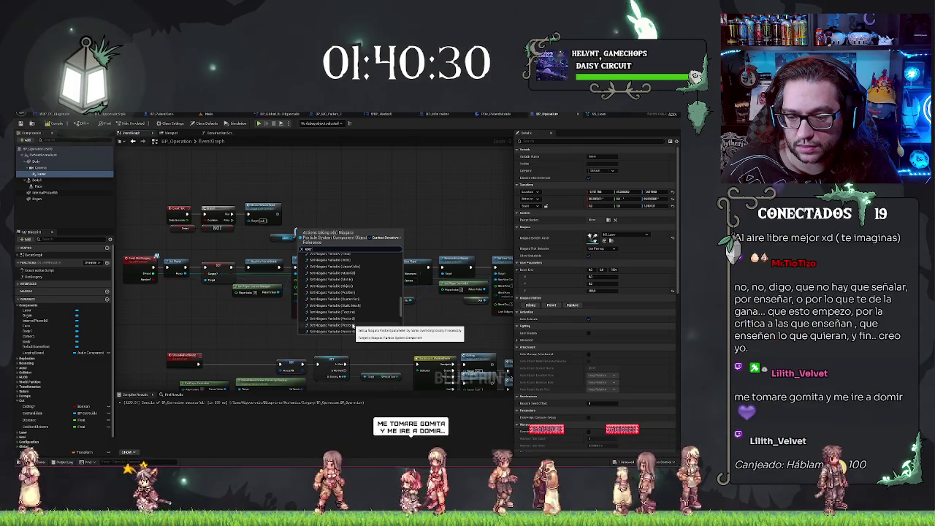
- Place the Set Niagara Variable (Vector3) node above the event chain, then bring up NS_Laser
{"action": "left_click", "coordinate": [354, 327]}
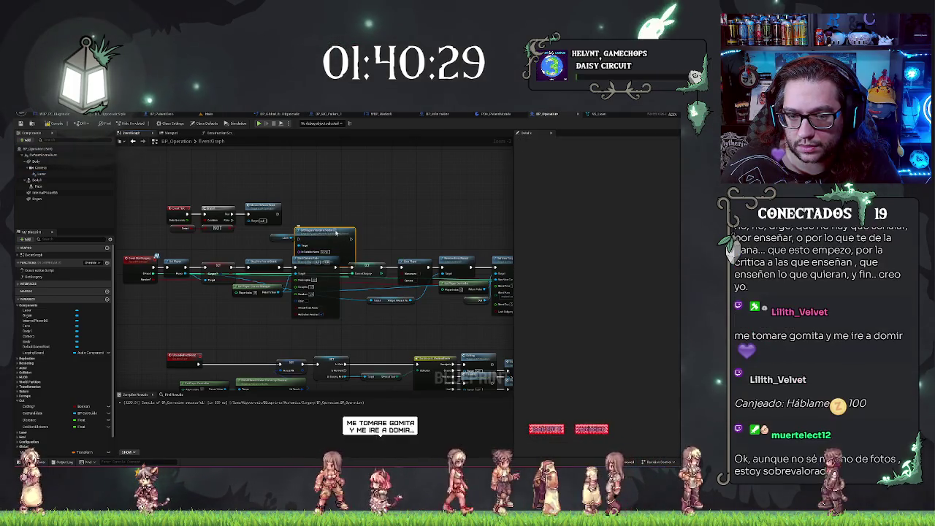
{"action": "left_click_drag", "start_coordinate": [344, 241], "coordinate": [343, 208]}
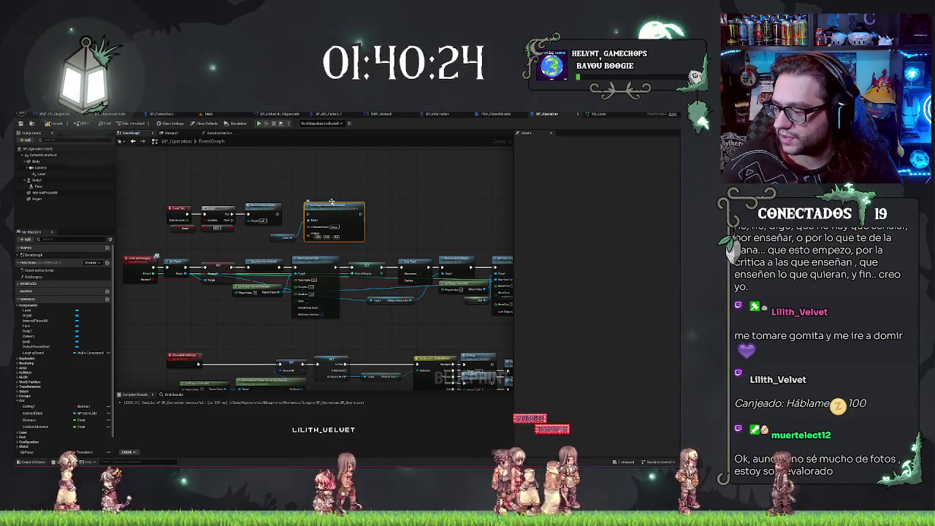
{"action": "scroll", "coordinate": [271, 179], "scroll_direction": "up", "scroll_amount": 2}
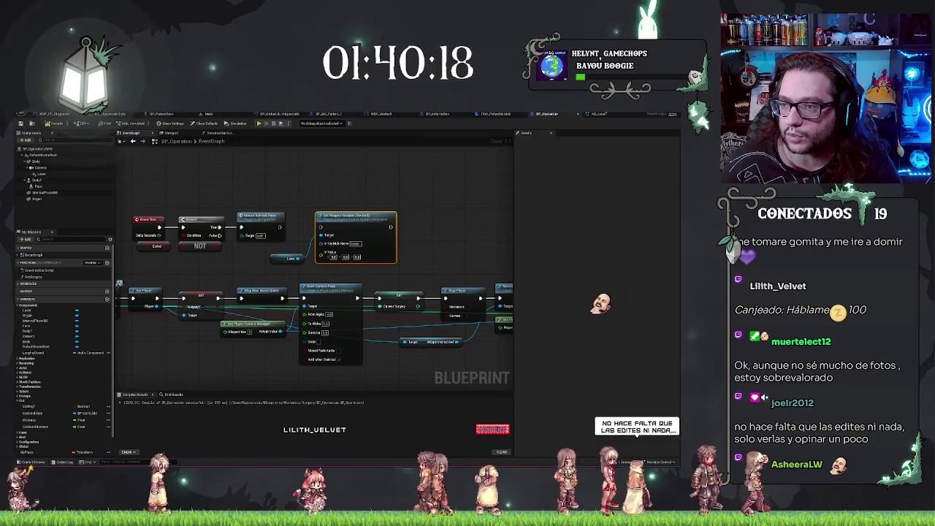
{"action": "key", "text": "ctrl+Tab"}
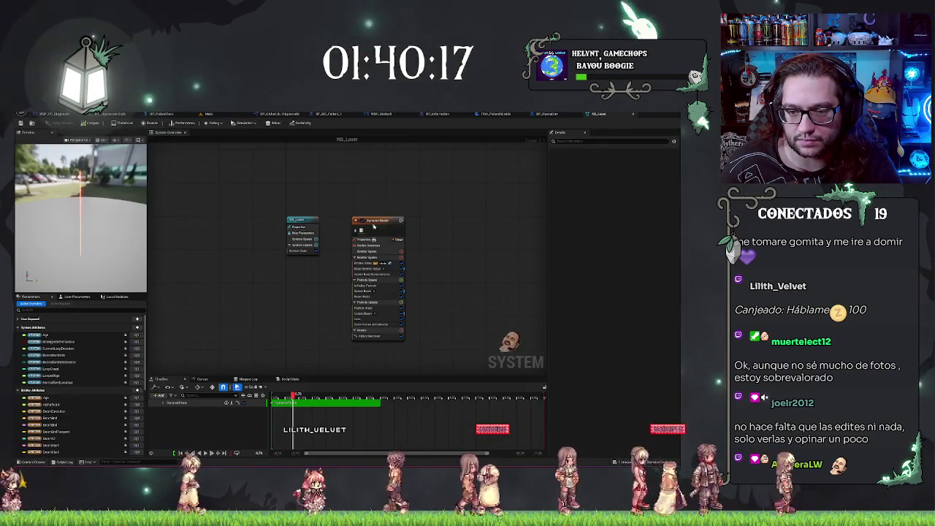
- Review Beam Emitter Setup's Beam End input options in NS_Laser unchanged, then return to BP_Operation
{"action": "left_click", "coordinate": [375, 286]}
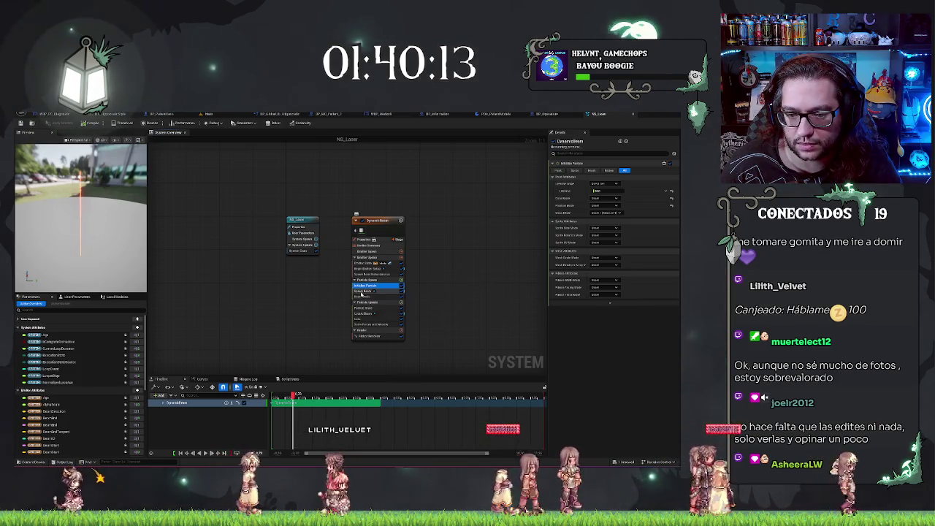
{"action": "left_click", "coordinate": [365, 270]}
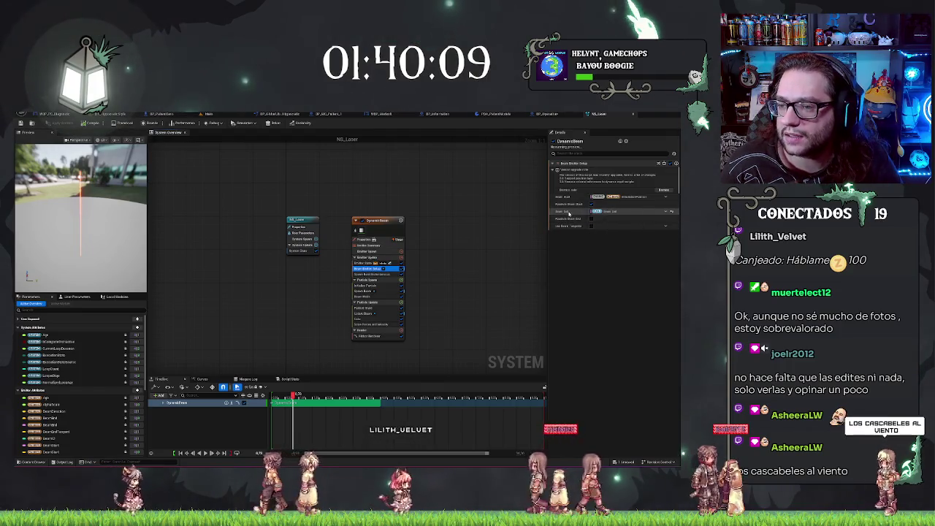
{"action": "left_click", "coordinate": [664, 212]}
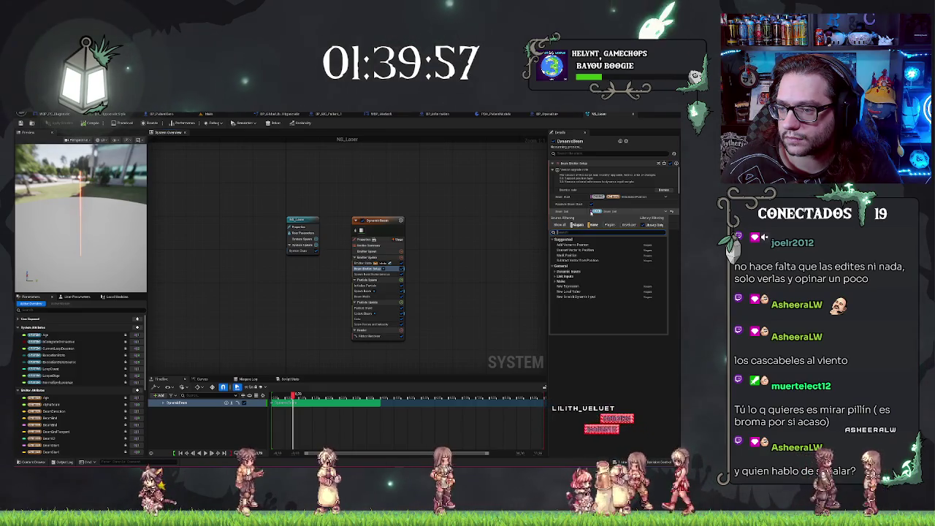
{"action": "left_click", "coordinate": [582, 338]}
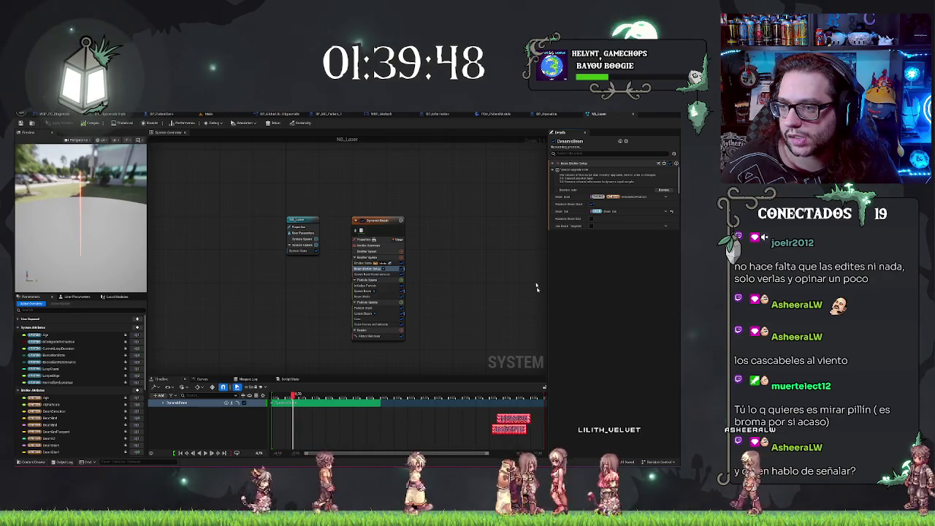
{"action": "left_click", "coordinate": [546, 114]}
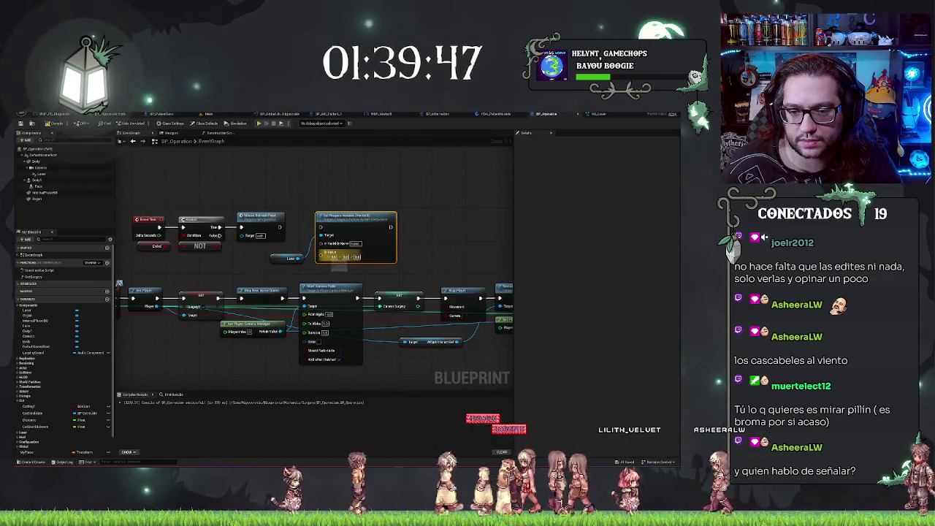
- Add a Break Hit Result node off Mouse Hit and wire its Location into In Value
{"action": "left_click_drag", "start_coordinate": [319, 193], "coordinate": [390, 183]}
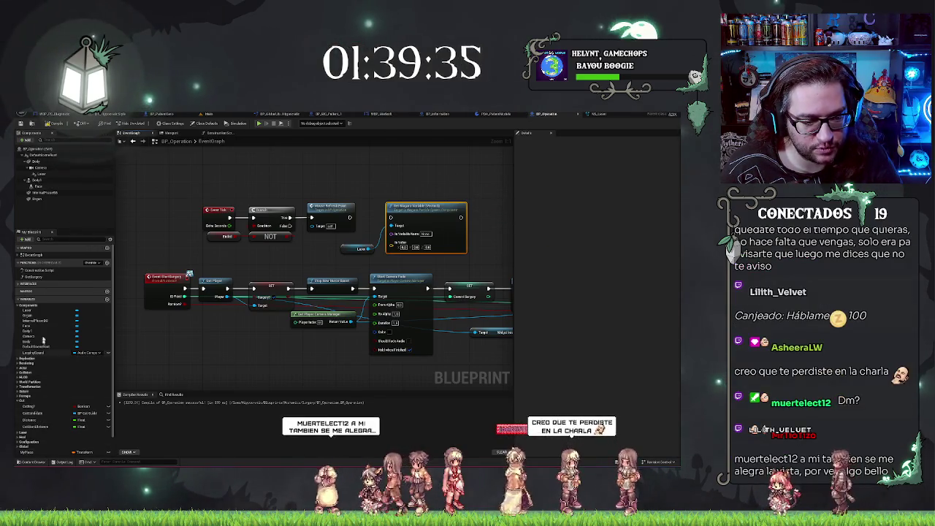
{"action": "scroll", "coordinate": [55, 389], "scroll_direction": "down", "scroll_amount": 2}
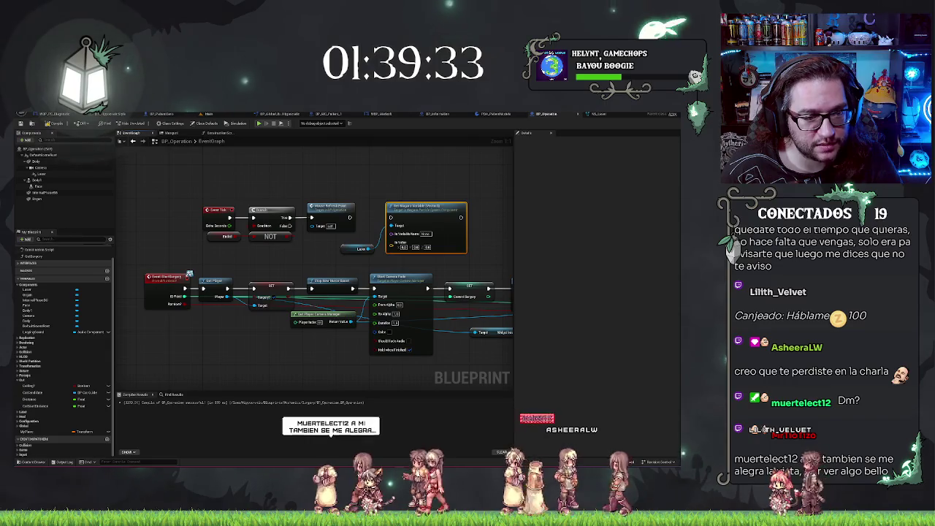
{"action": "type", "text": "ge"}
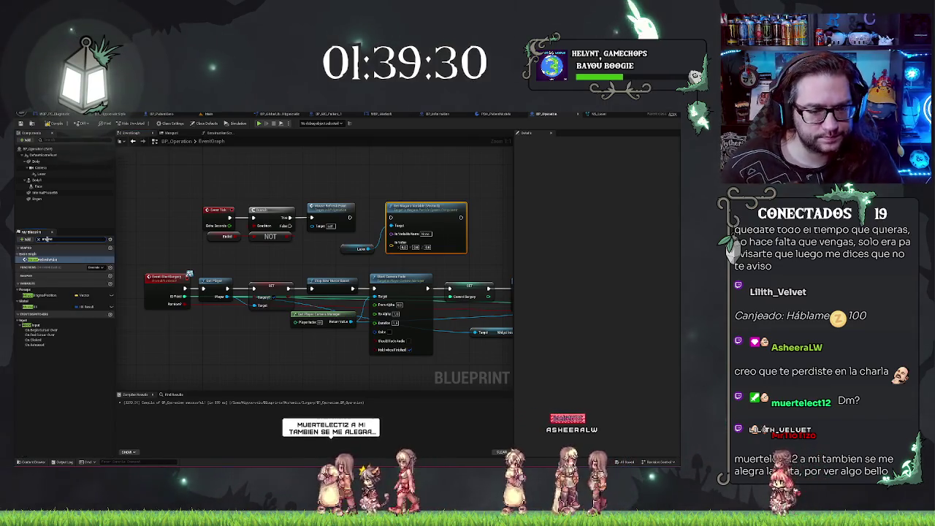
{"action": "left_click_drag", "start_coordinate": [42, 312], "coordinate": [314, 255]}
{"action": "type", "text": "break"}
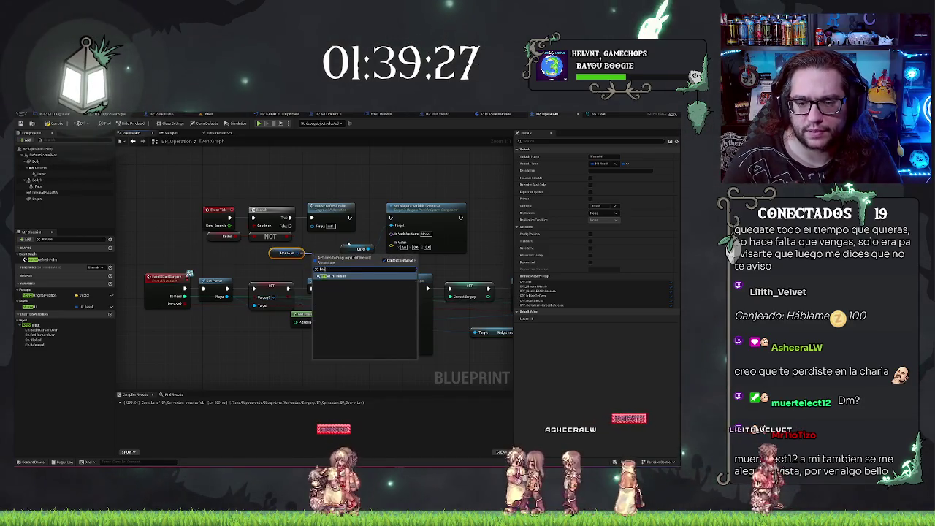
{"action": "key", "text": "Return"}
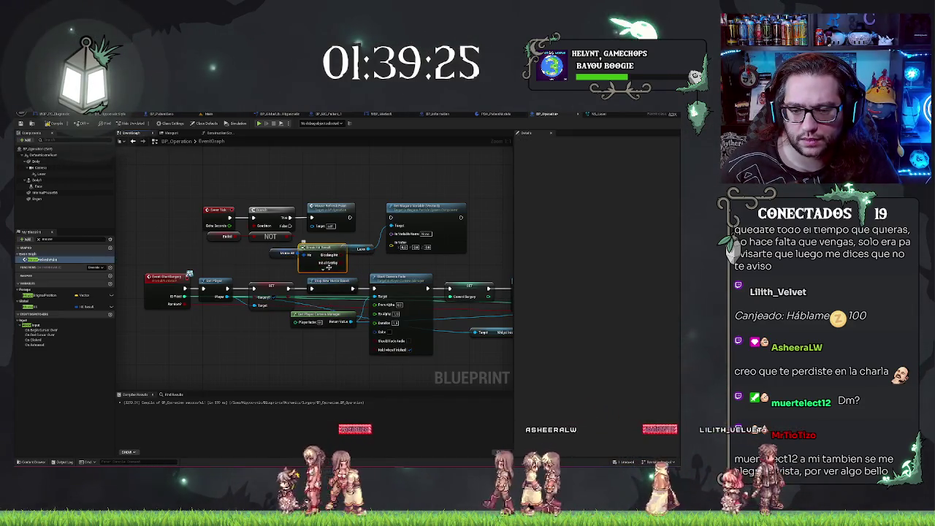
{"action": "left_click", "coordinate": [329, 268]}
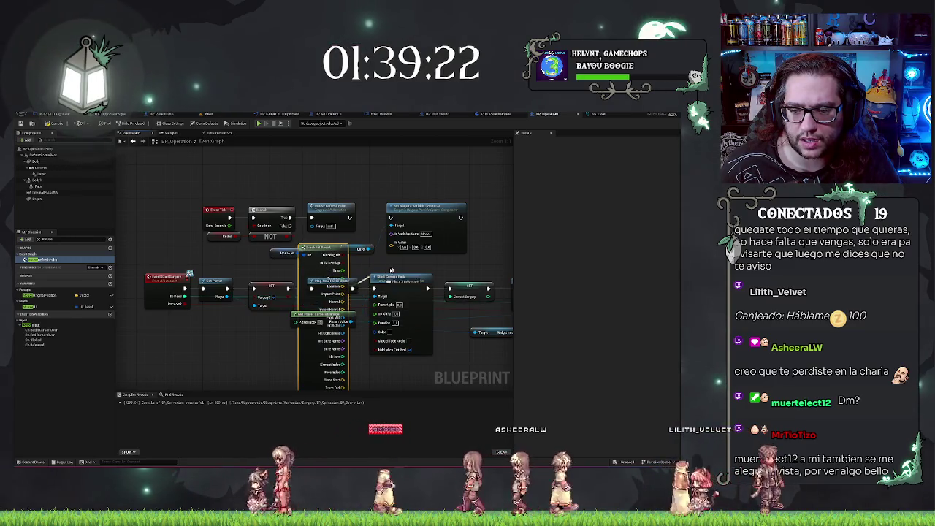
{"action": "left_click_drag", "start_coordinate": [343, 287], "coordinate": [390, 242]}
- Collapse and reposition Break Hit Result, then reconnect Location to the Niagara In Value
{"action": "mouse_move", "coordinate": [361, 358]}
{"action": "left_mouse_down"}
{"action": "mouse_move", "coordinate": [333, 329]}
{"action": "mouse_move", "coordinate": [326, 364]}
{"action": "left_mouse_up"}
{"action": "left_click", "coordinate": [315, 330]}
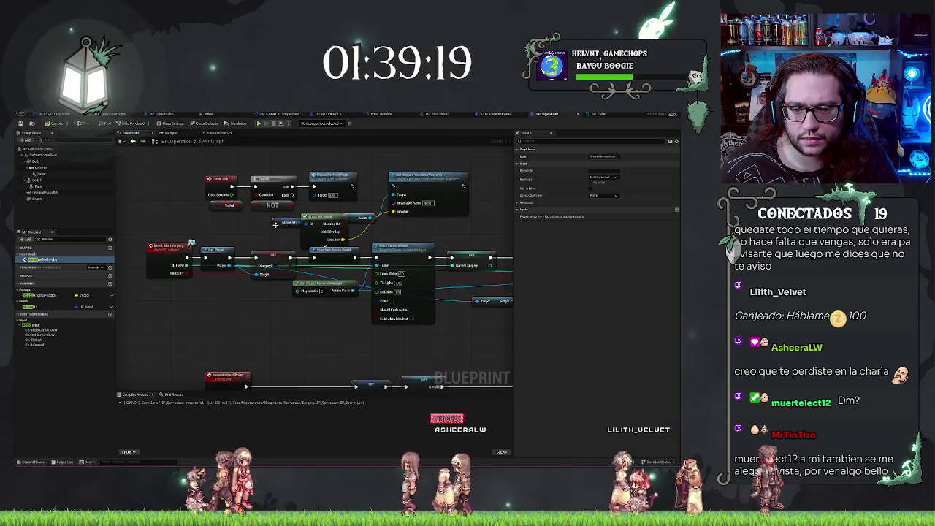
{"action": "left_click", "coordinate": [289, 221]}
{"action": "left_click", "coordinate": [311, 217]}
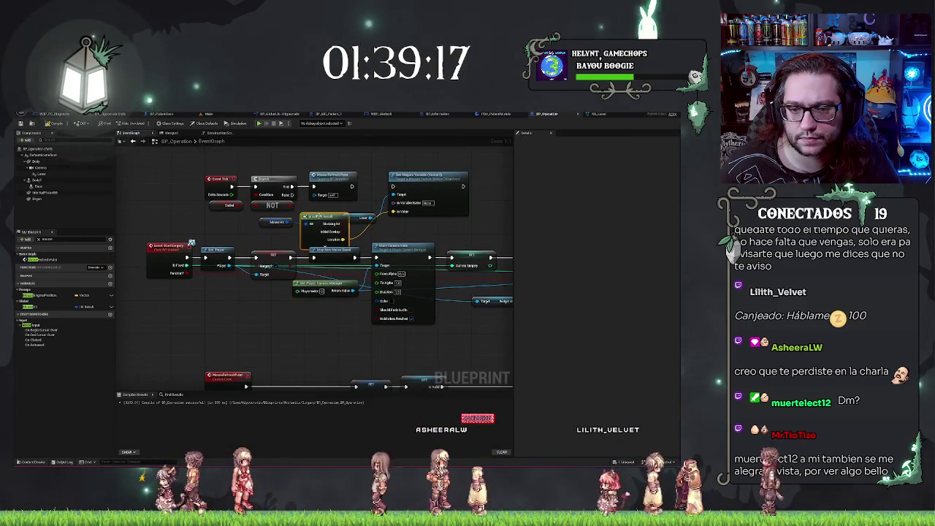
{"action": "mouse_move", "coordinate": [328, 218]}
{"action": "left_mouse_down"}
{"action": "mouse_move", "coordinate": [331, 210]}
{"action": "mouse_move", "coordinate": [360, 245]}
{"action": "mouse_move", "coordinate": [363, 176]}
{"action": "left_mouse_up"}
{"action": "right_click", "coordinate": [360, 216]}
{"action": "key", "text": "Escape"}
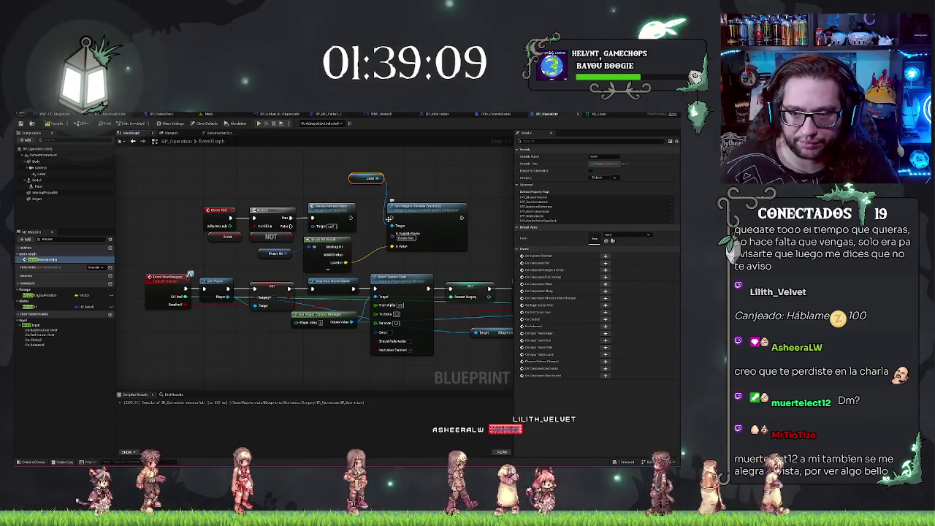
{"action": "left_click_drag", "start_coordinate": [354, 216], "coordinate": [392, 247]}
{"action": "left_click", "coordinate": [289, 161]}
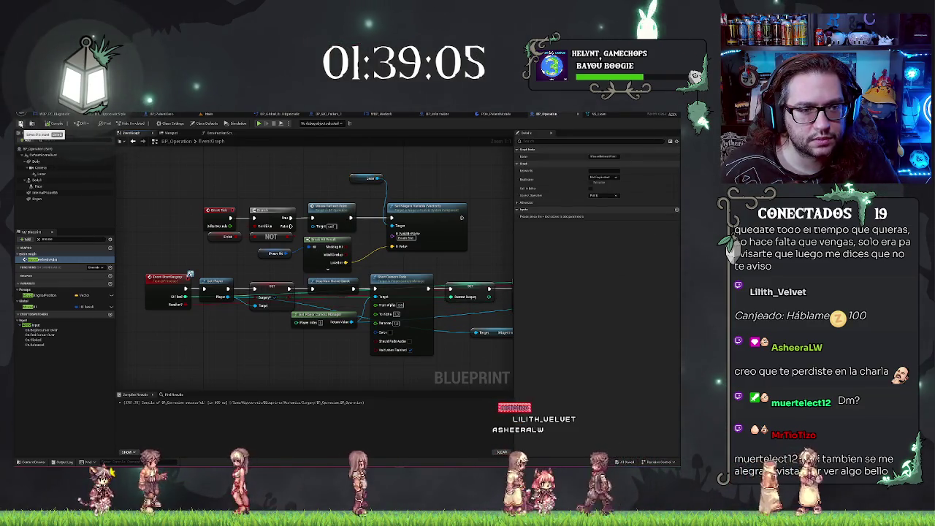
- Return to the Main level and look around the hospital room
{"action": "left_click", "coordinate": [208, 114]}
{"action": "mouse_move", "coordinate": [207, 143]}
{"action": "left_mouse_down"}
{"action": "mouse_move", "coordinate": [351, 157]}
{"action": "mouse_move", "coordinate": [422, 255]}
{"action": "left_mouse_up"}
{"action": "left_click", "coordinate": [422, 255]}
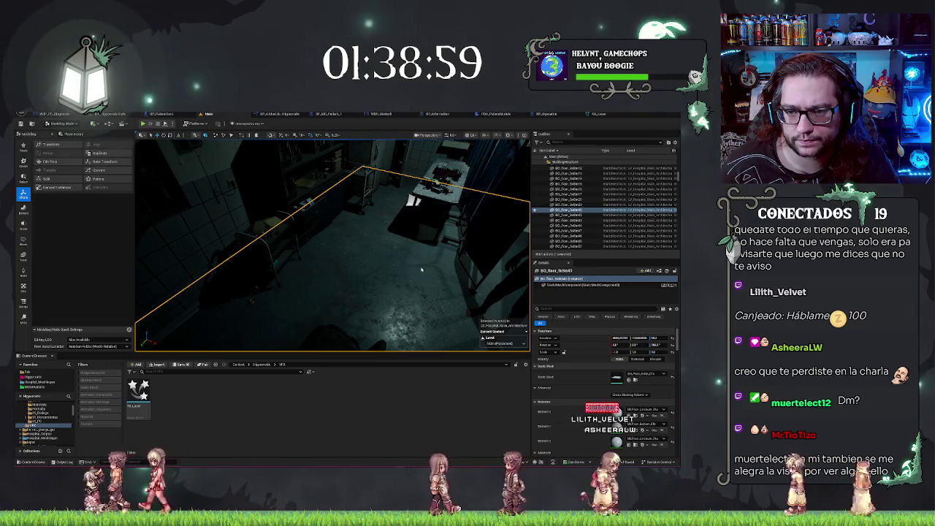
{"action": "key", "text": "alt+p"}
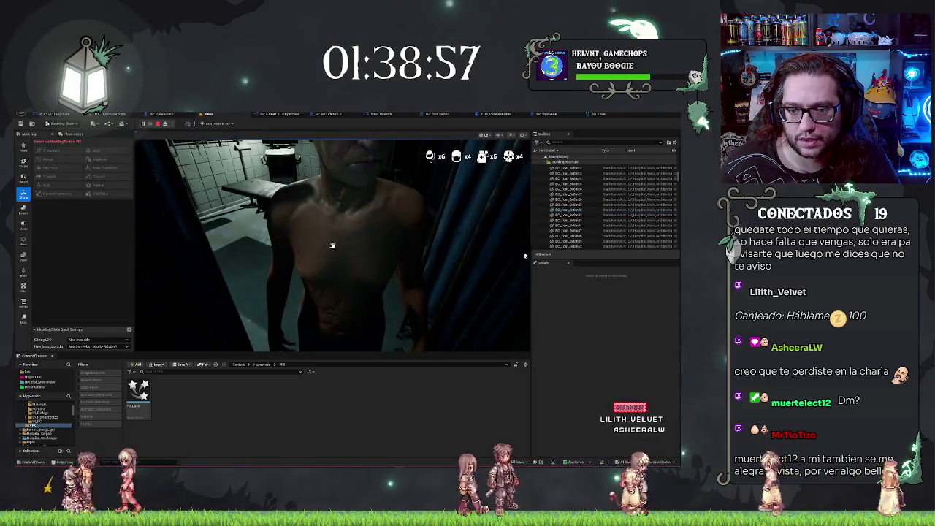
{"action": "key", "text": "e"}
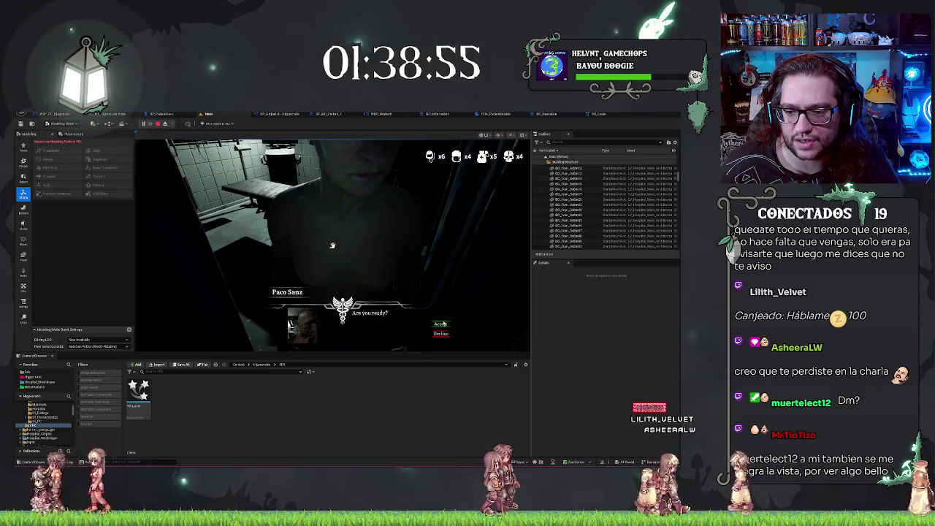
{"action": "left_click", "coordinate": [441, 323]}
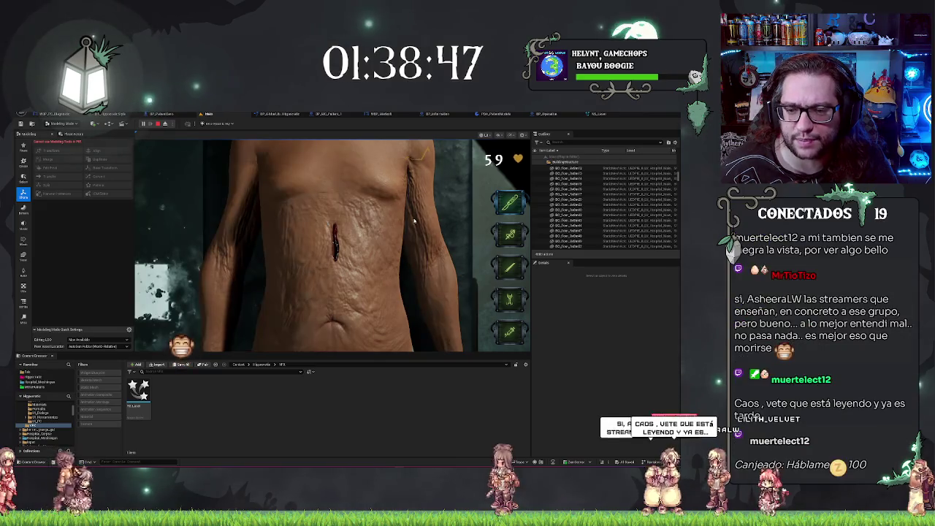
{"action": "key", "text": "F8"}
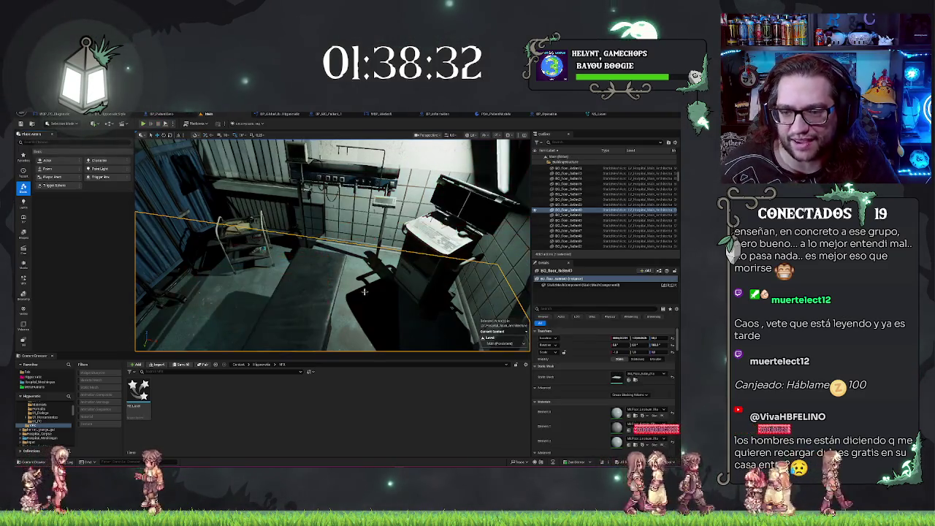
- Bring up the NS_Laser Niagara system to check its Beam Emitter Setup
{"action": "left_click", "coordinate": [597, 114]}
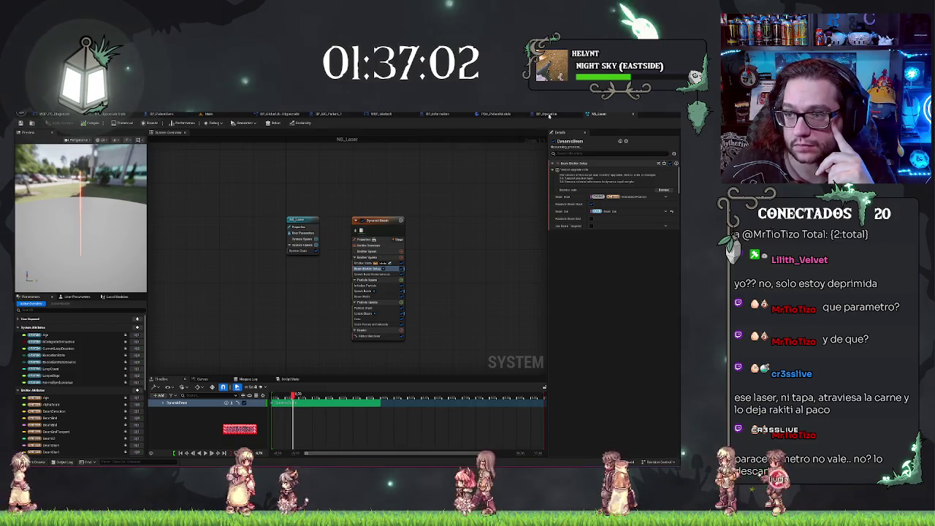
- In BP_Operation, add a Set Niagara Variable (Vector3) node off Laser via a 'setvar' search
{"action": "left_click", "coordinate": [552, 114]}
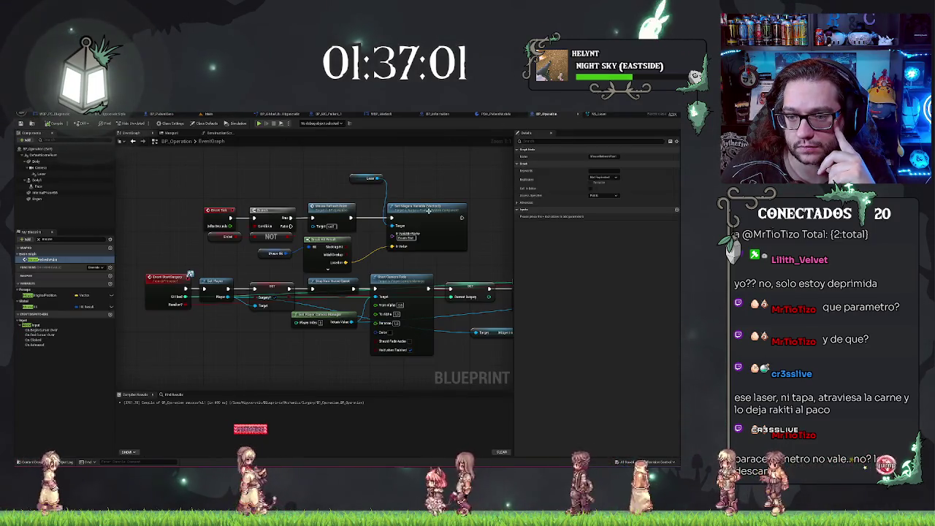
{"action": "left_click_drag", "start_coordinate": [381, 177], "coordinate": [405, 177]}
{"action": "type", "text": "d"}
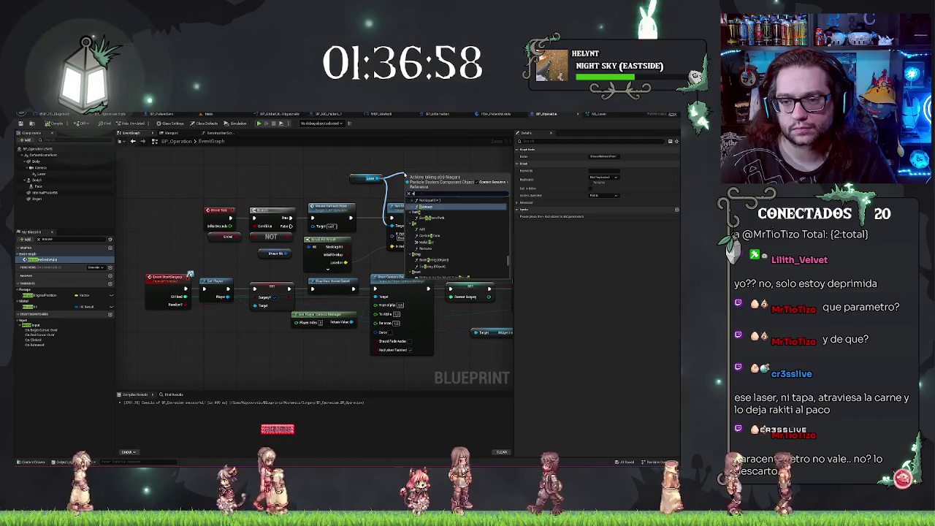
{"action": "type", "text": " set"}
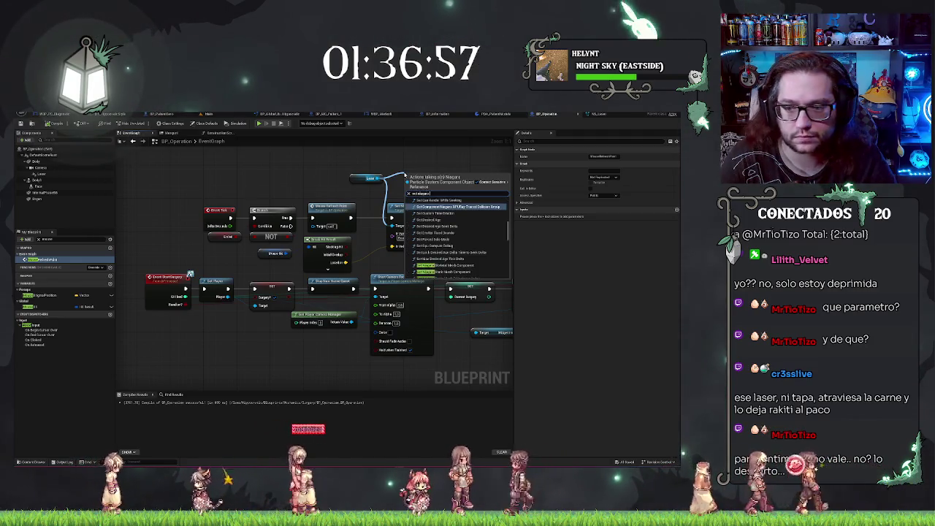
{"action": "type", "text": "var"}
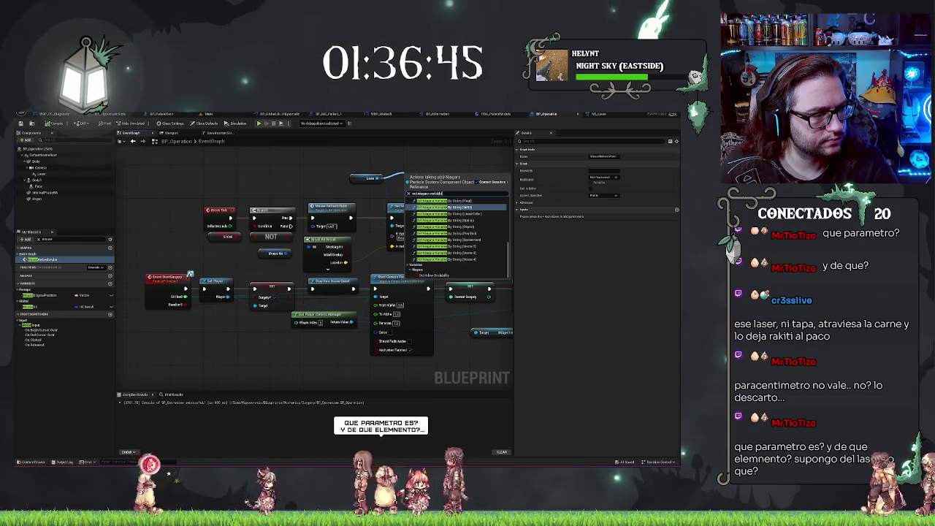
{"action": "left_click", "coordinate": [459, 208]}
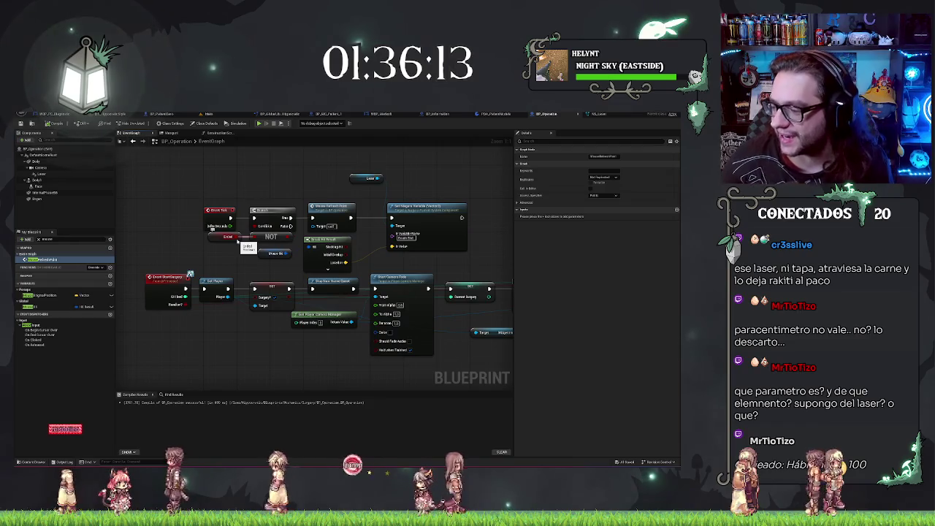
- Wire Break Hit Result's Location pin into the new Set Niagara Variable (Vector3) In Value
{"action": "left_click_drag", "start_coordinate": [345, 262], "coordinate": [392, 247]}
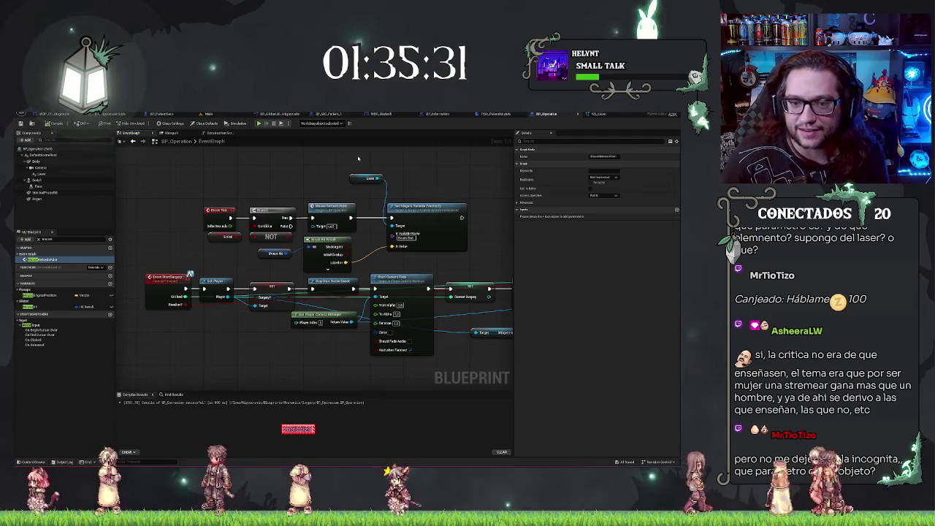
{"action": "left_click", "coordinate": [391, 187]}
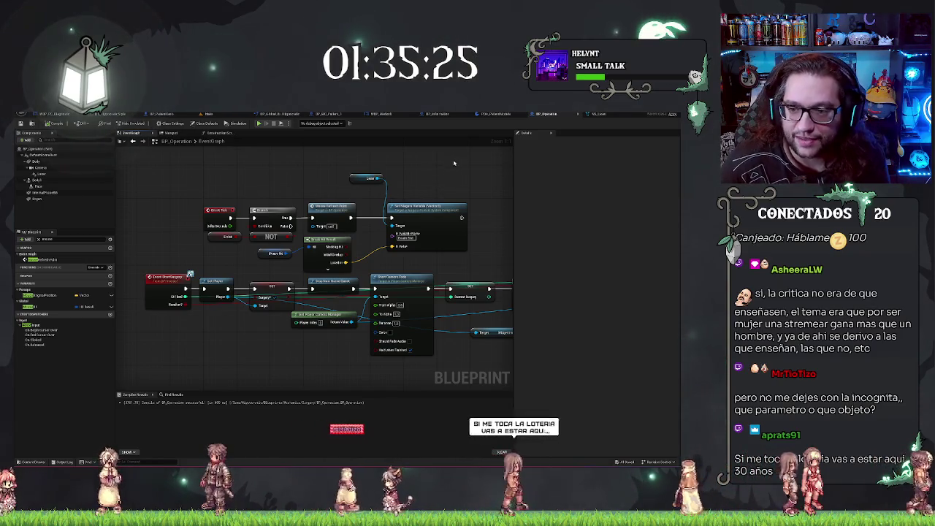
{"action": "left_click_drag", "start_coordinate": [454, 163], "coordinate": [431, 191]}
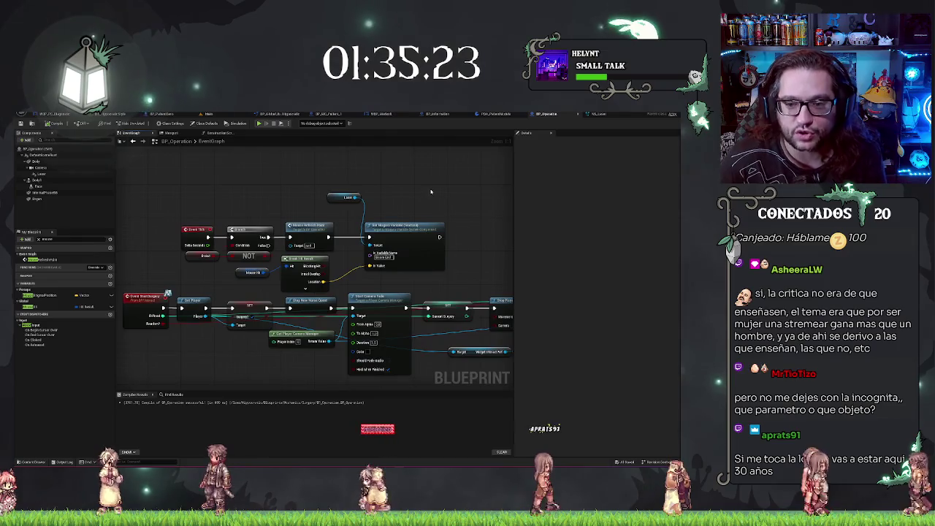